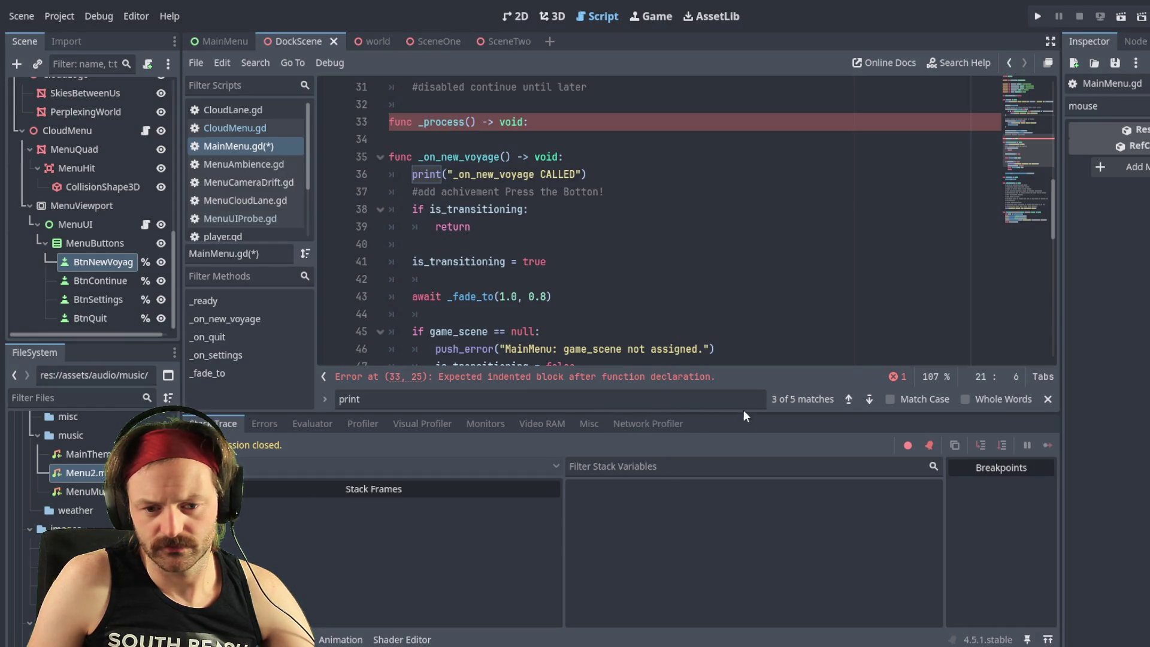
Step: Enlarge the script editor over the Debugger, scroll to line 16, and select click-check lines 19–20
{"action": "left_click_drag", "start_coordinate": [753, 413], "coordinate": [753, 467]}
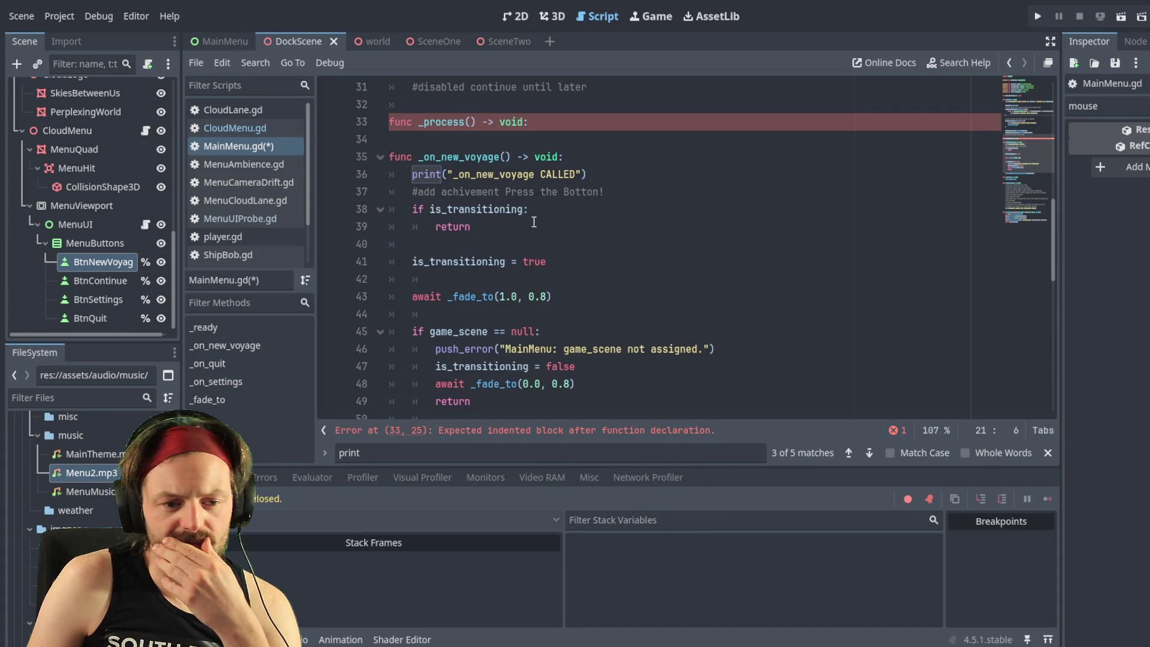
{"action": "scroll", "coordinate": [546, 266], "scroll_direction": "up", "scroll_amount": 4}
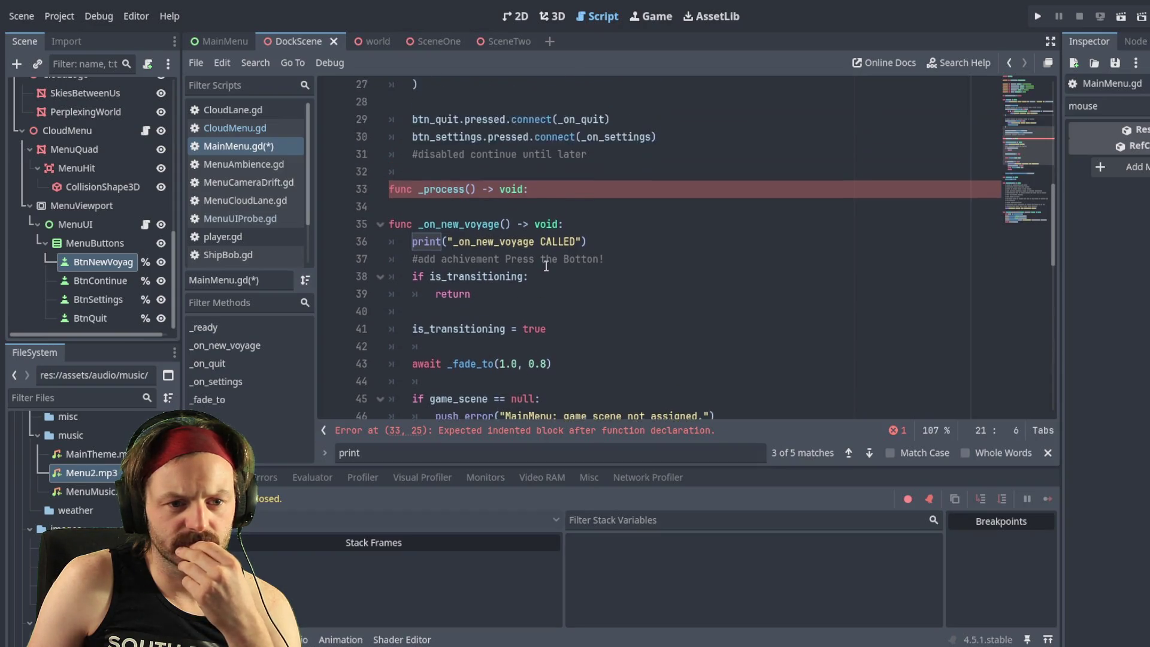
{"action": "scroll", "coordinate": [546, 265], "scroll_direction": "up", "scroll_amount": 4}
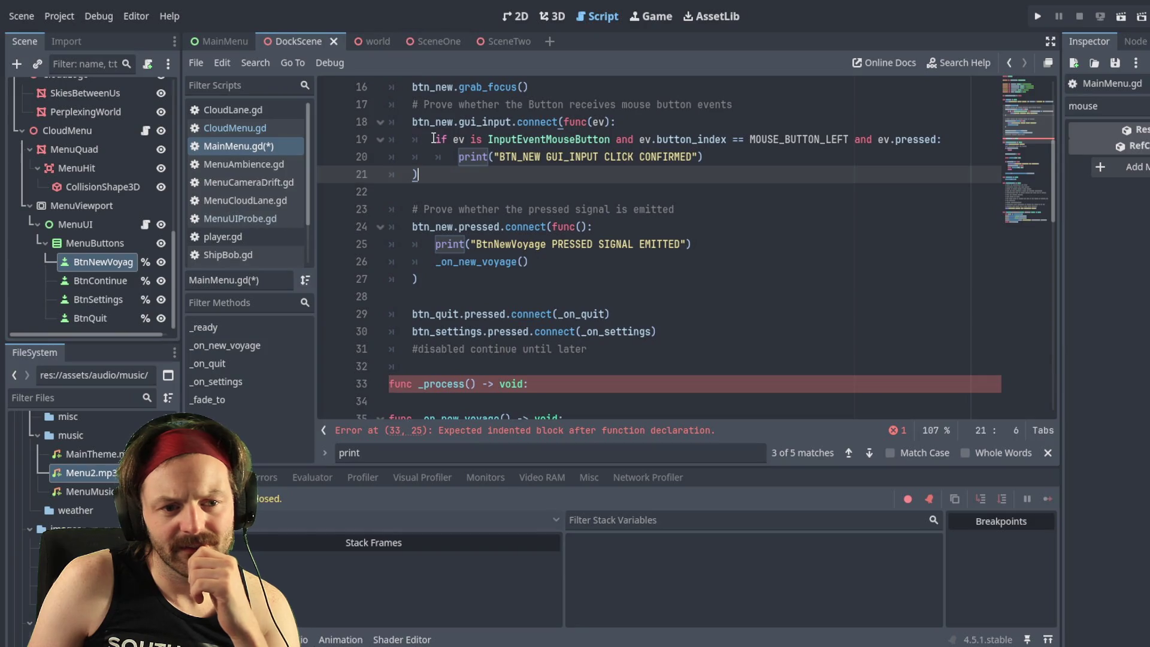
{"action": "left_click_drag", "start_coordinate": [409, 122], "coordinate": [615, 279]}
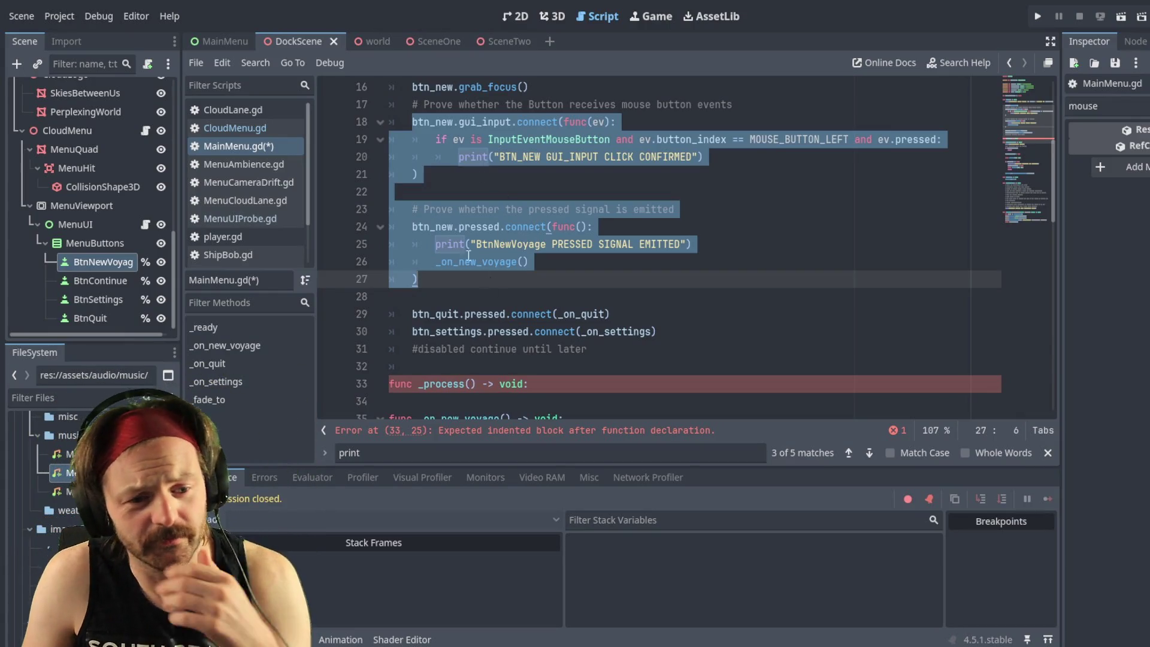
{"action": "mouse_move", "coordinate": [435, 139]}
{"action": "left_mouse_down"}
{"action": "mouse_move", "coordinate": [419, 209]}
{"action": "mouse_move", "coordinate": [724, 162]}
{"action": "left_mouse_up"}
{"action": "key", "text": "ctrl+c"}
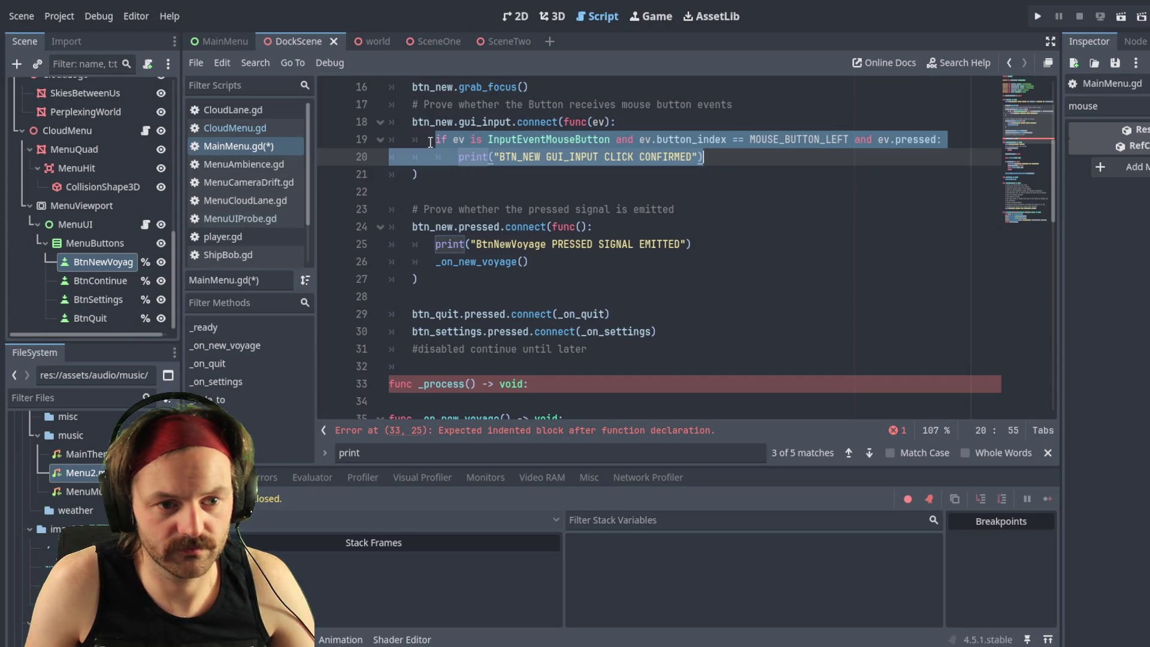
Step: Comment out the mouse-button check and print on lines 19–20 with Ctrl+K
{"action": "key", "text": "Left"}
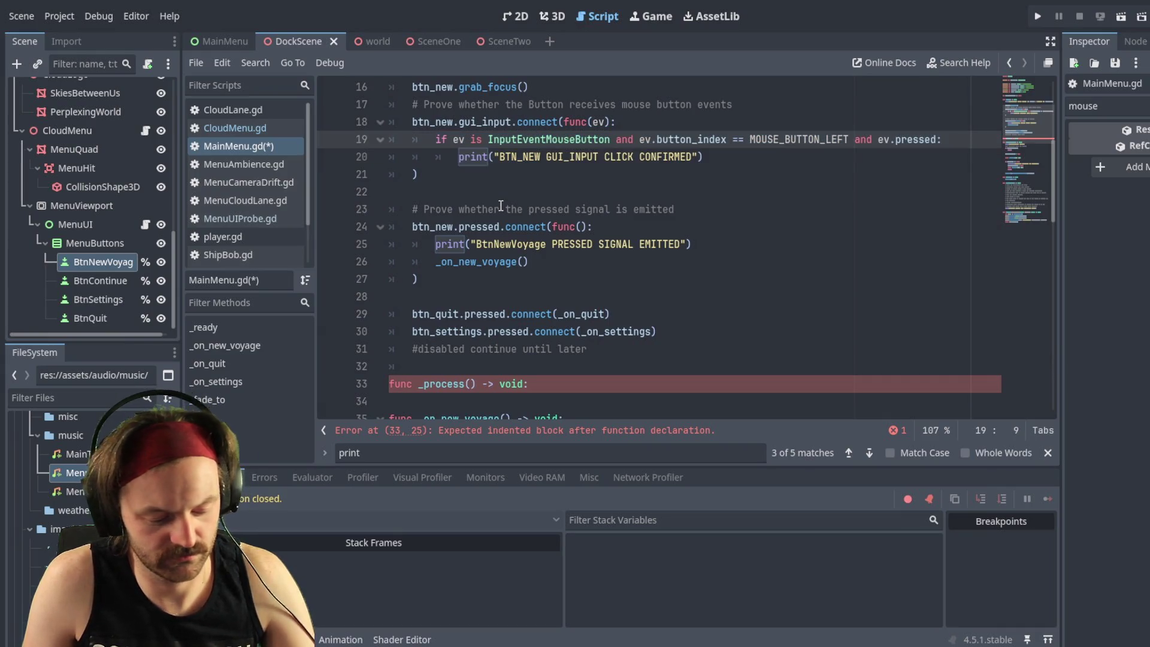
{"action": "key", "text": "ctrl+k"}
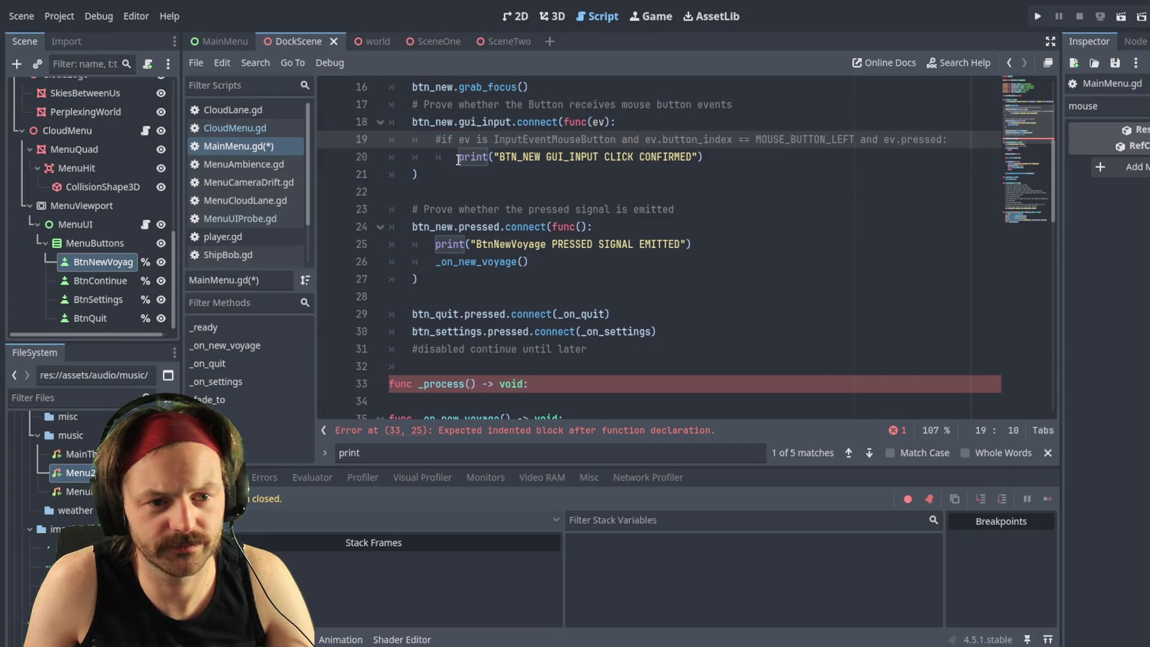
{"action": "key", "text": "Down"}
{"action": "key", "text": "ctrl+k"}
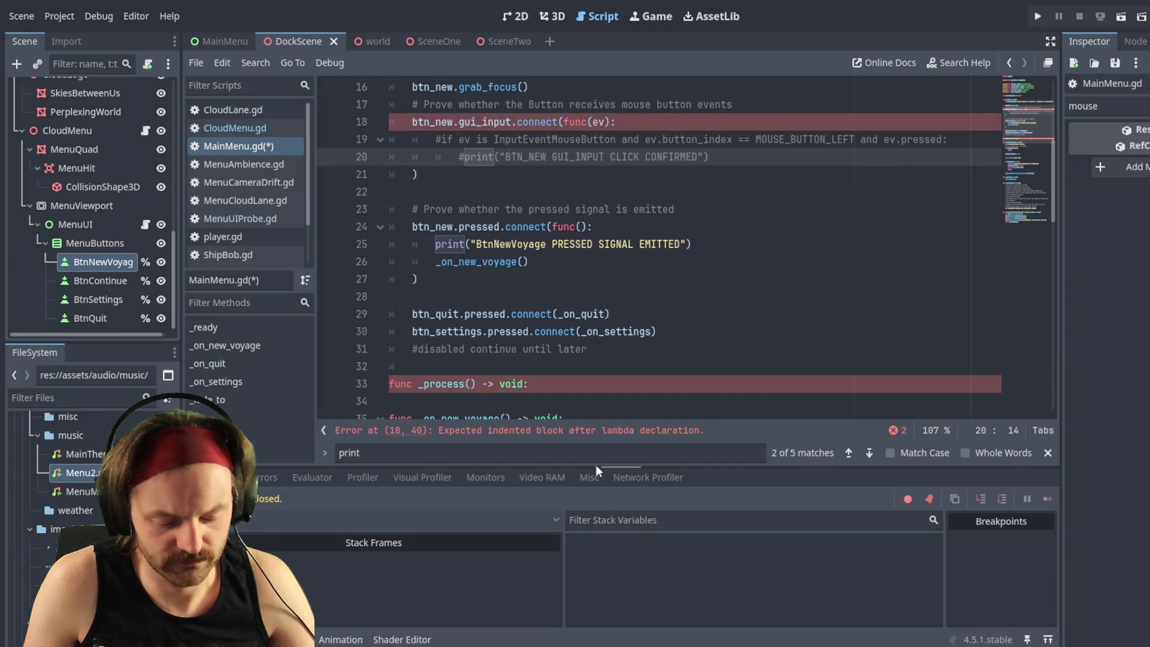
Step: Paste the click check under the _process() declaration and save MainMenu.gd
{"action": "left_click", "coordinate": [558, 387]}
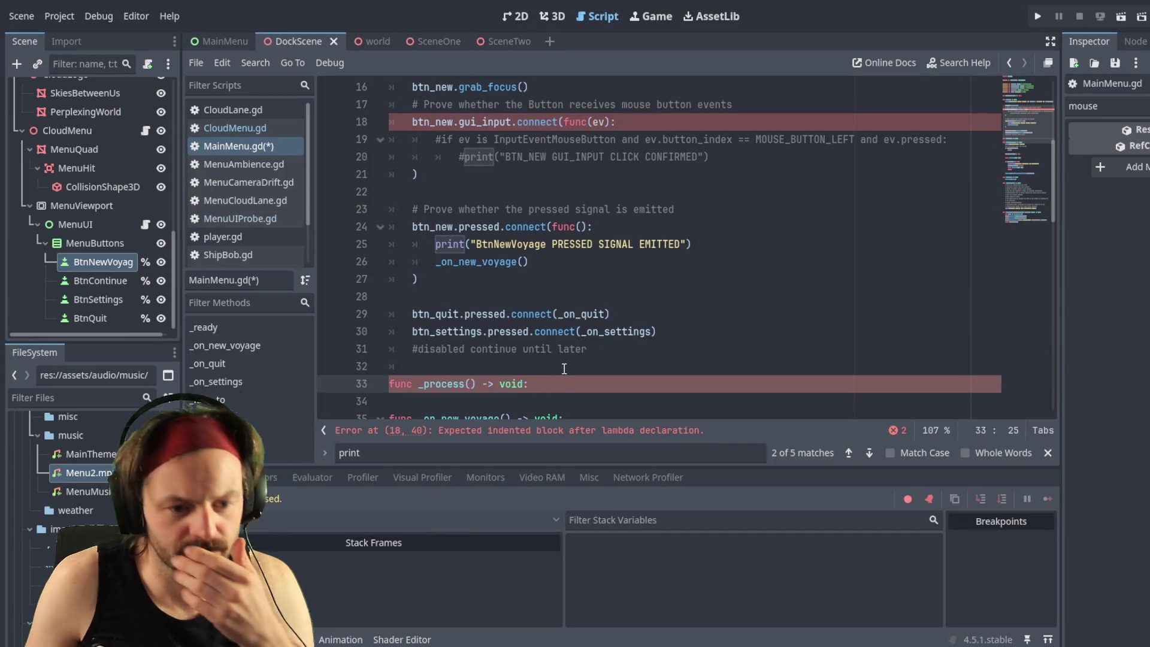
{"action": "key", "text": "Return"}
{"action": "key", "text": "ctrl+v"}
{"action": "scroll", "coordinate": [564, 368], "scroll_direction": "down", "scroll_amount": 3}
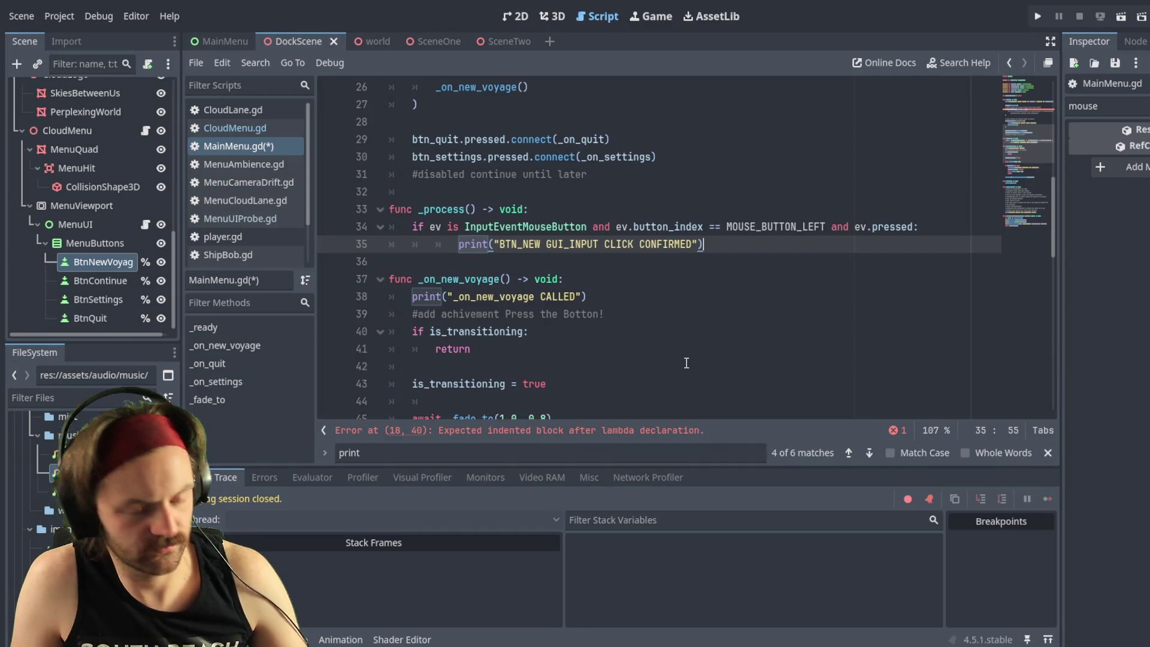
{"action": "key", "text": "ctrl+s"}
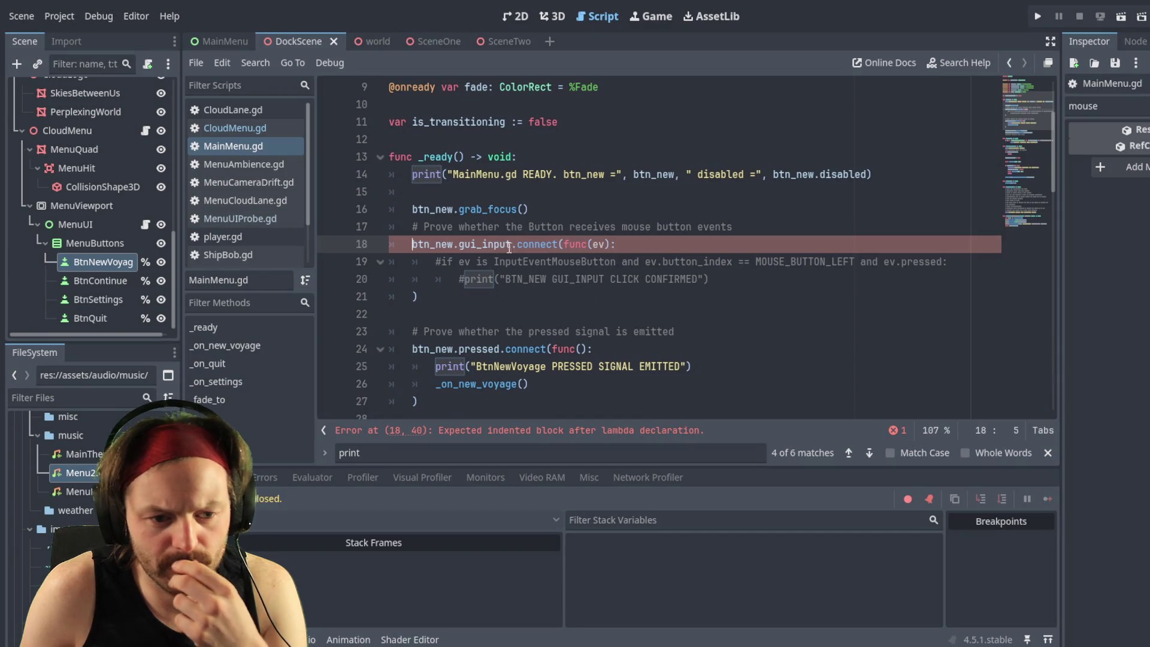
{"action": "left_click", "coordinate": [427, 313]}
{"action": "key", "text": "BackSpace"}
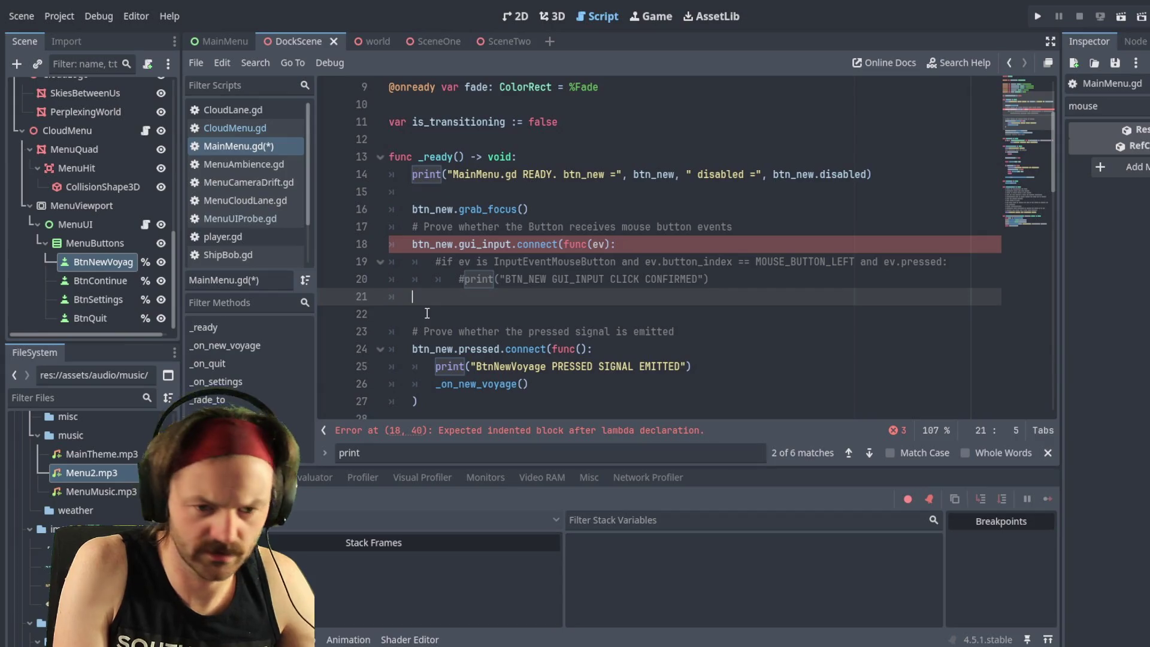
{"action": "type", "text": "]"}
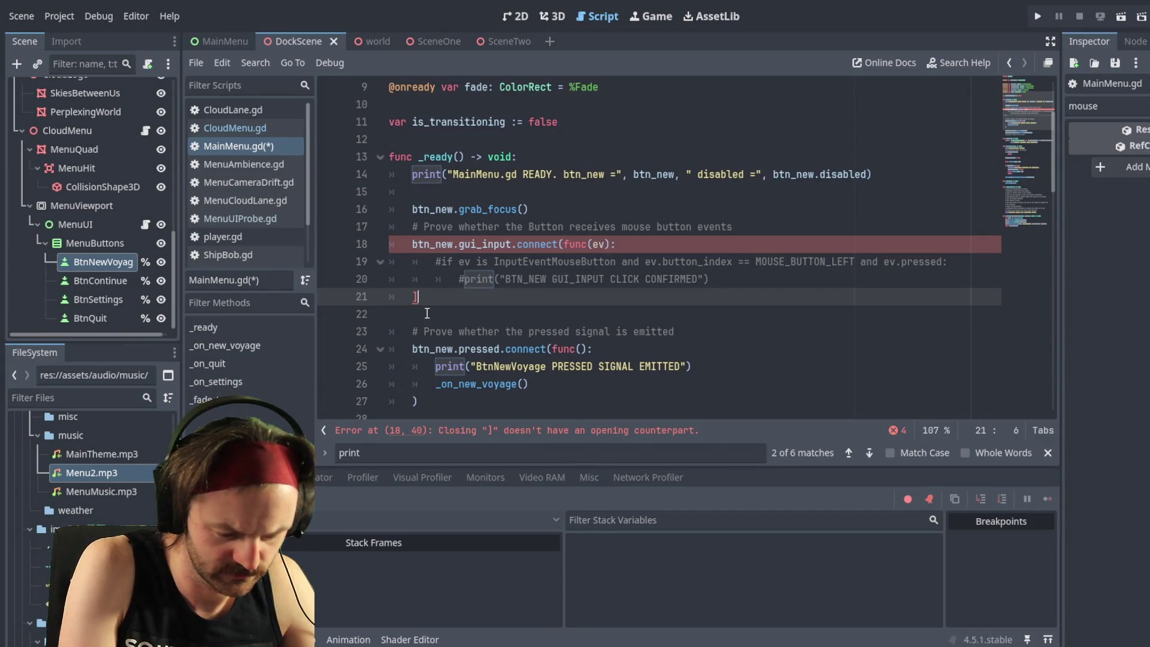
{"action": "key", "text": "BackSpace"}
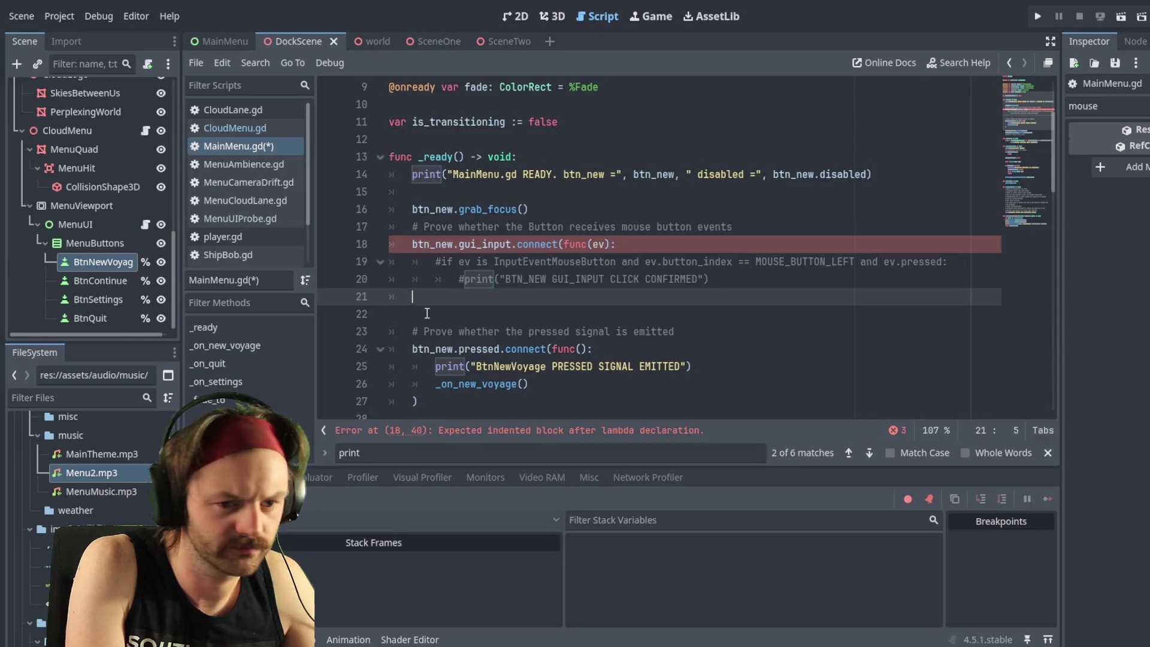
{"action": "type", "text": ")"}
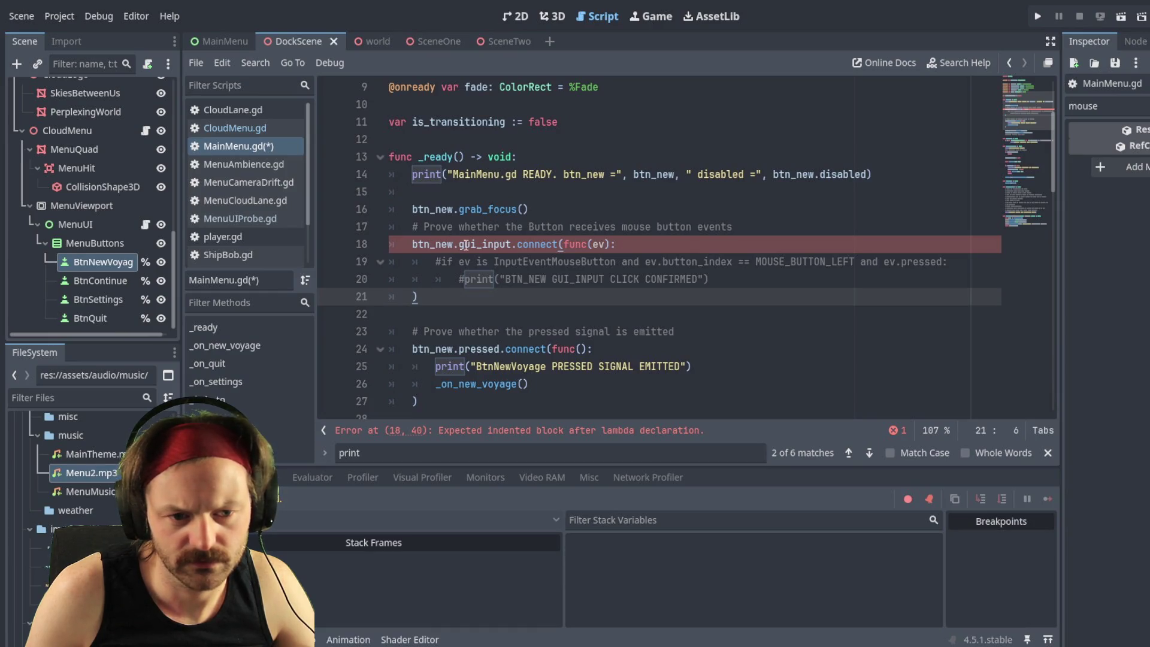
{"action": "left_click", "coordinate": [626, 243]}
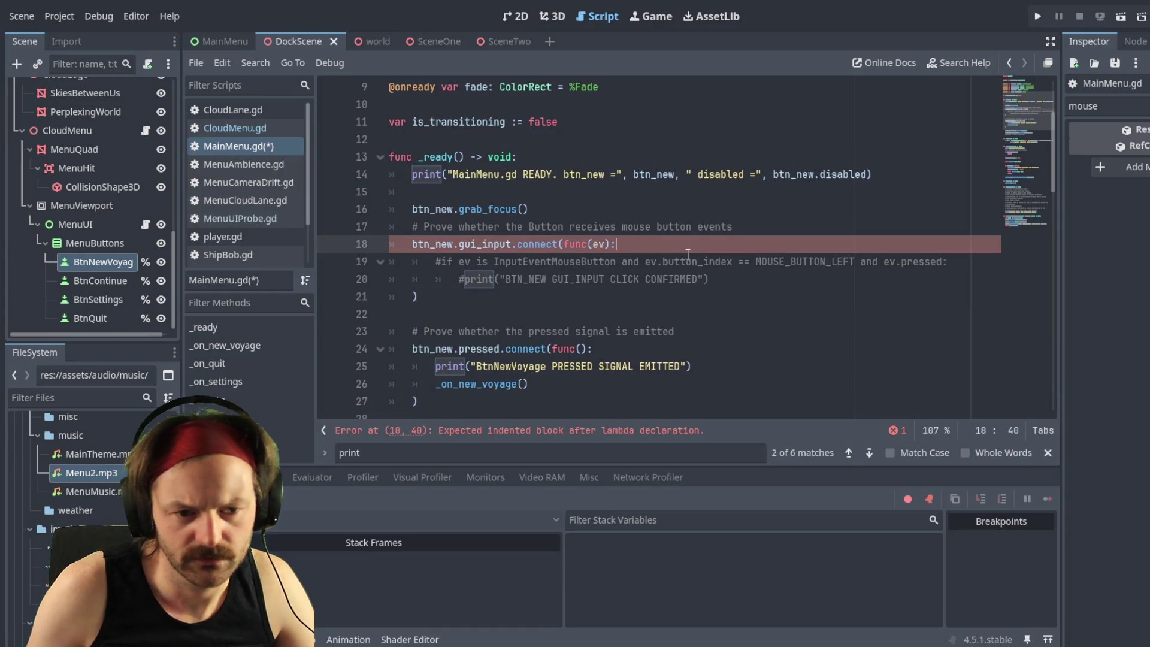
{"action": "key", "text": "BackSpace"}
{"action": "key", "text": "Down"}
{"action": "key", "text": "Down"}
{"action": "key", "text": "Down"}
{"action": "key", "text": "Left"}
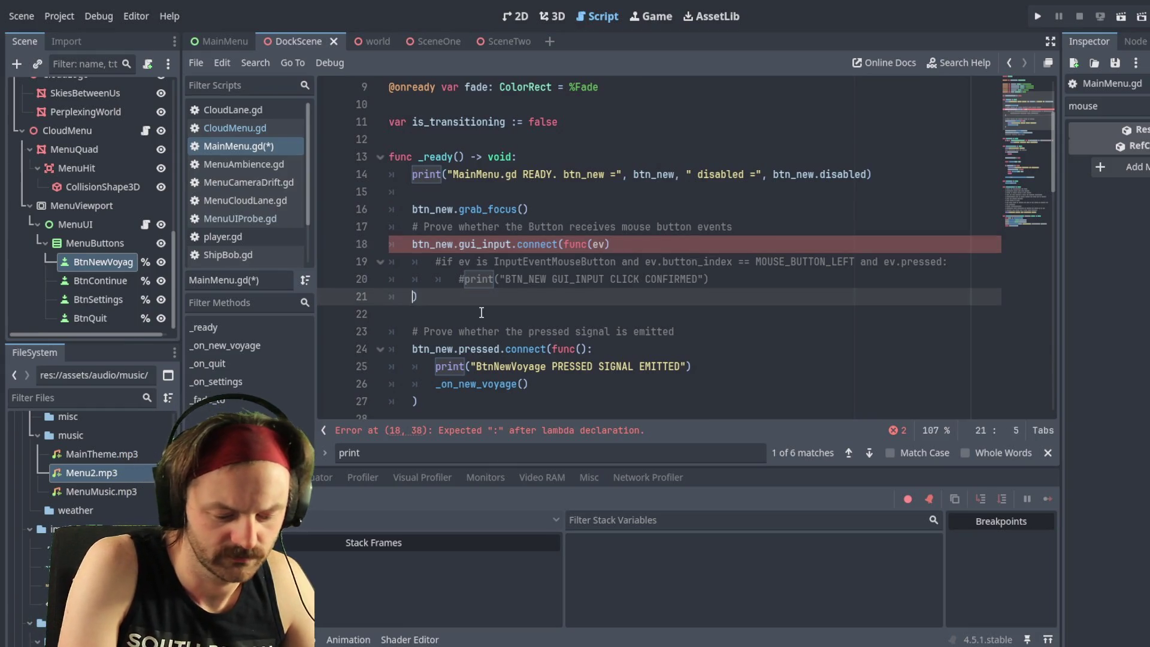
{"action": "type", "text": "#"}
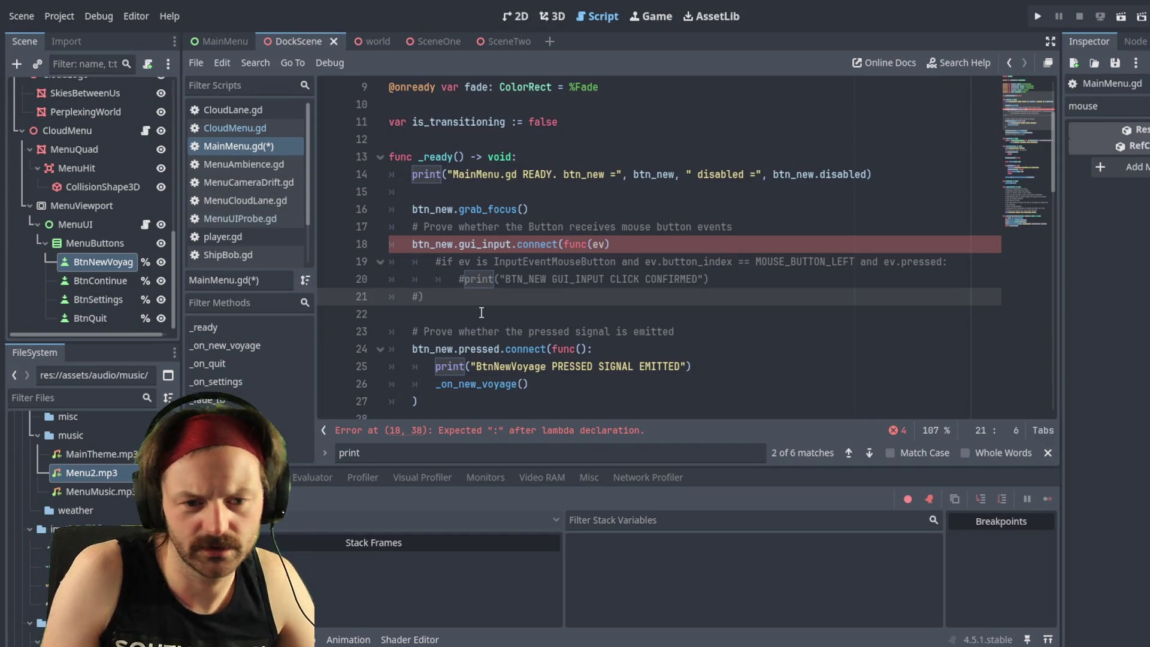
{"action": "key", "text": "BackSpace"}
{"action": "left_click", "coordinate": [651, 247]}
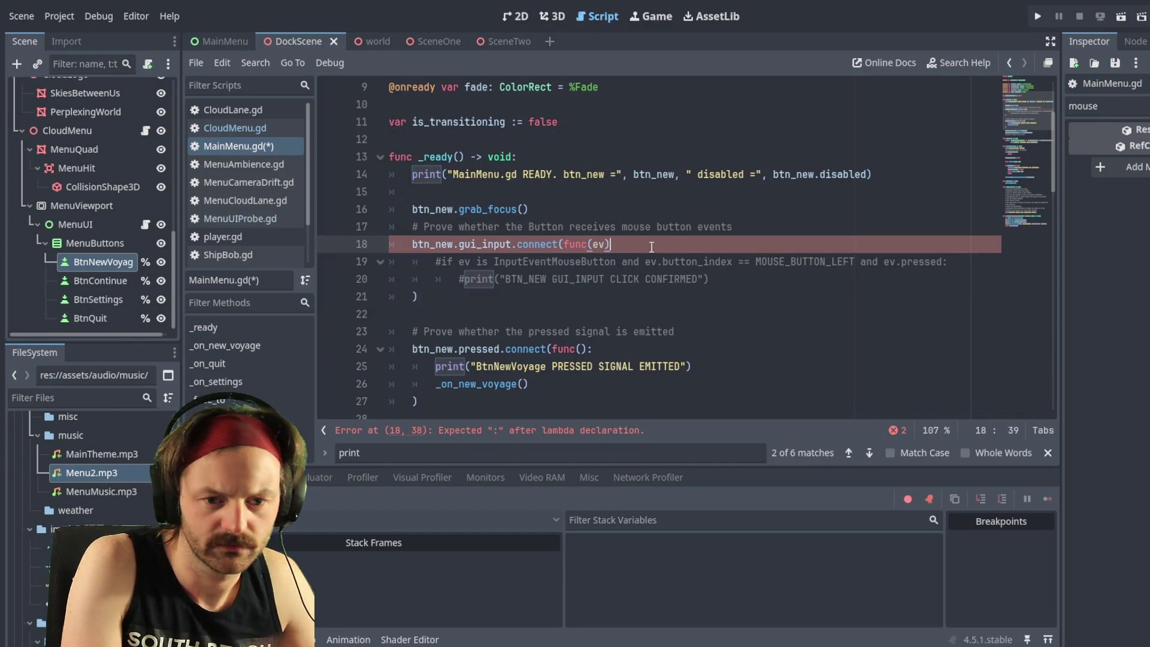
{"action": "type", "text": ":"}
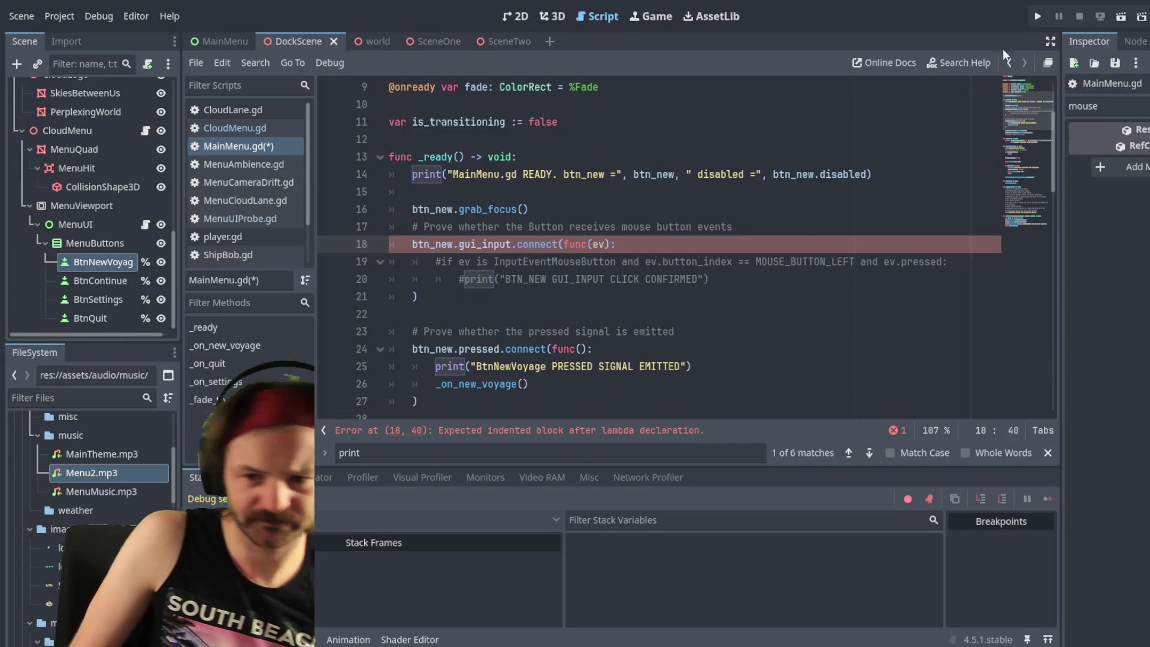
{"action": "left_click", "coordinate": [1037, 21]}
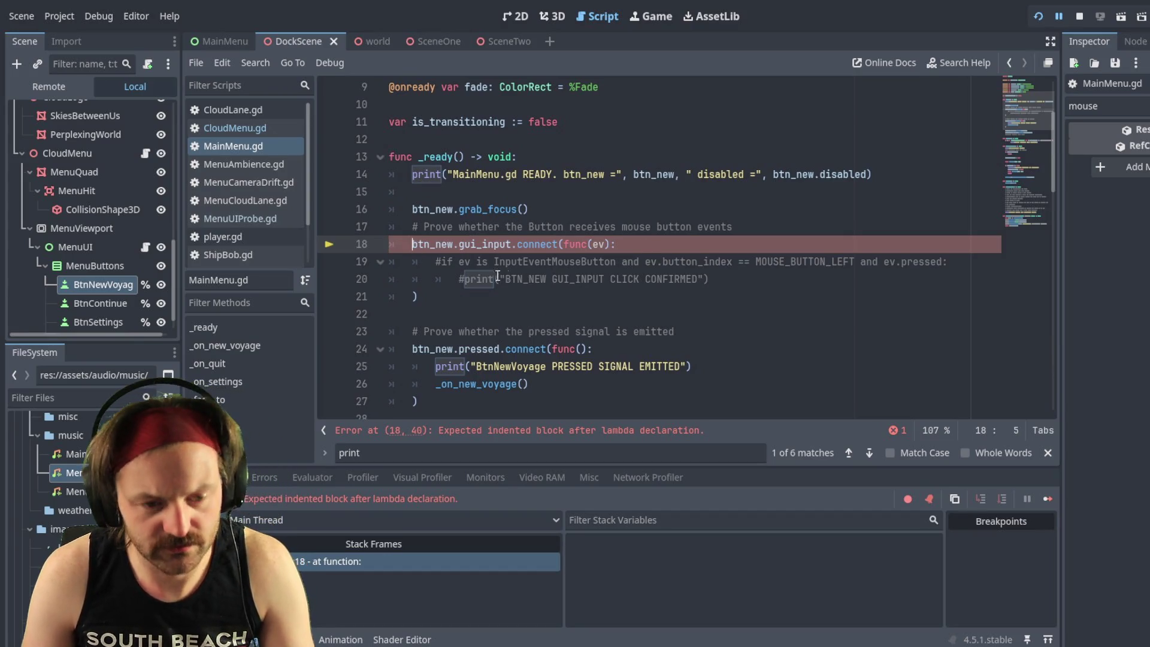
Step: Comment out the gui_input block with # before btn_new on line 18 and before line 21's closing parenthesis
{"action": "left_click", "coordinate": [412, 244]}
{"action": "type", "text": "#"}
{"action": "key", "text": "Down"}
{"action": "key", "text": "Down"}
{"action": "key", "text": "Down"}
{"action": "key", "text": "Left"}
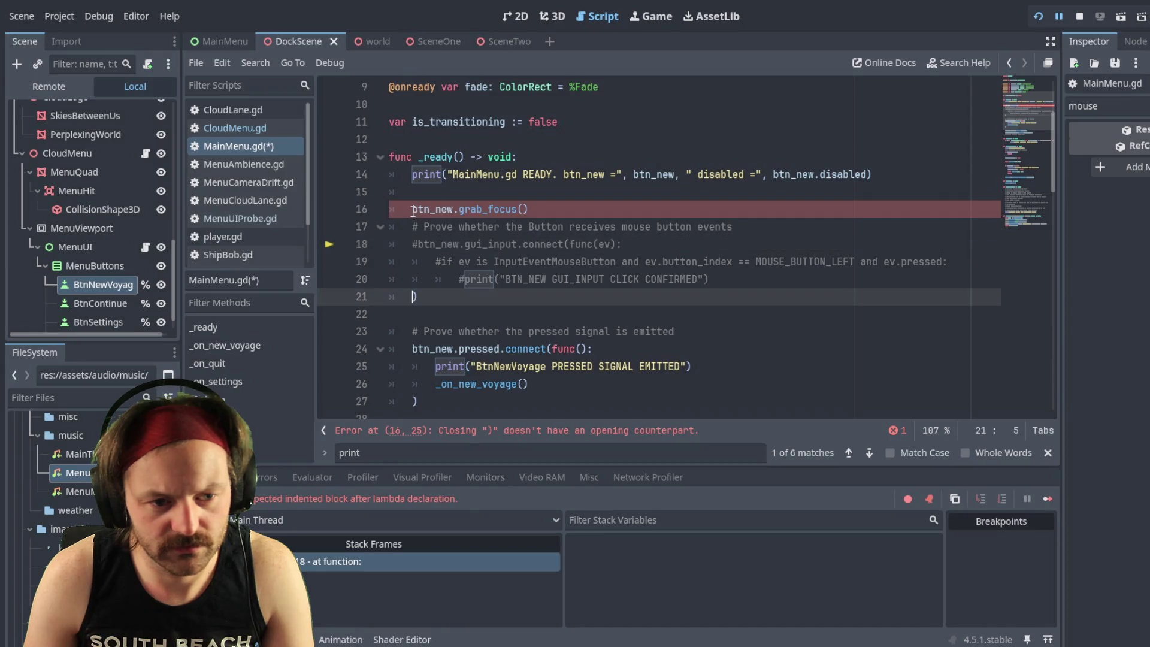
{"action": "type", "text": "#"}
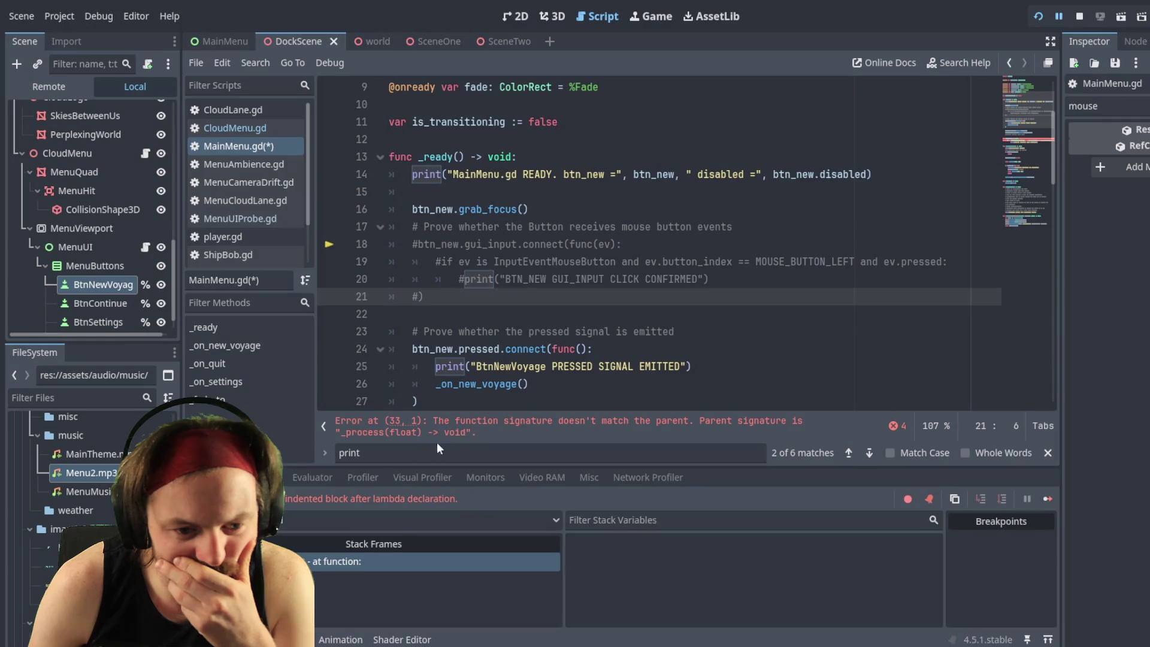
{"action": "scroll", "coordinate": [470, 248], "scroll_direction": "down", "scroll_amount": 5}
{"action": "left_click", "coordinate": [468, 245]}
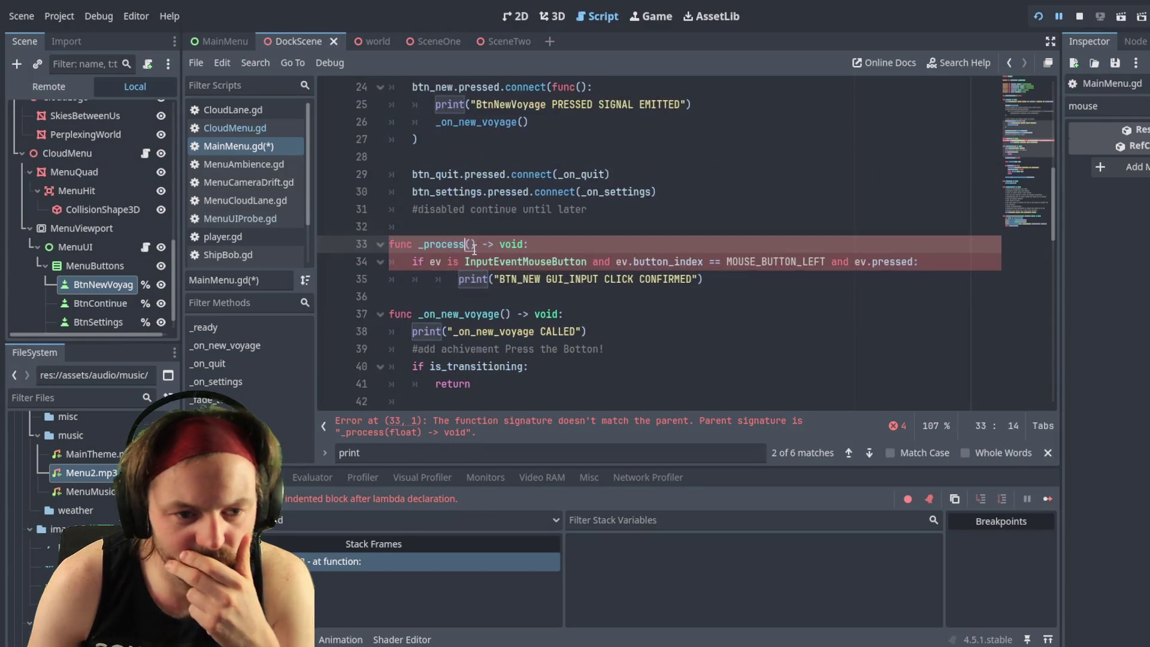
Step: Try typing a float parameter into _process(), then delete it again
{"action": "type", "text": "fl"}
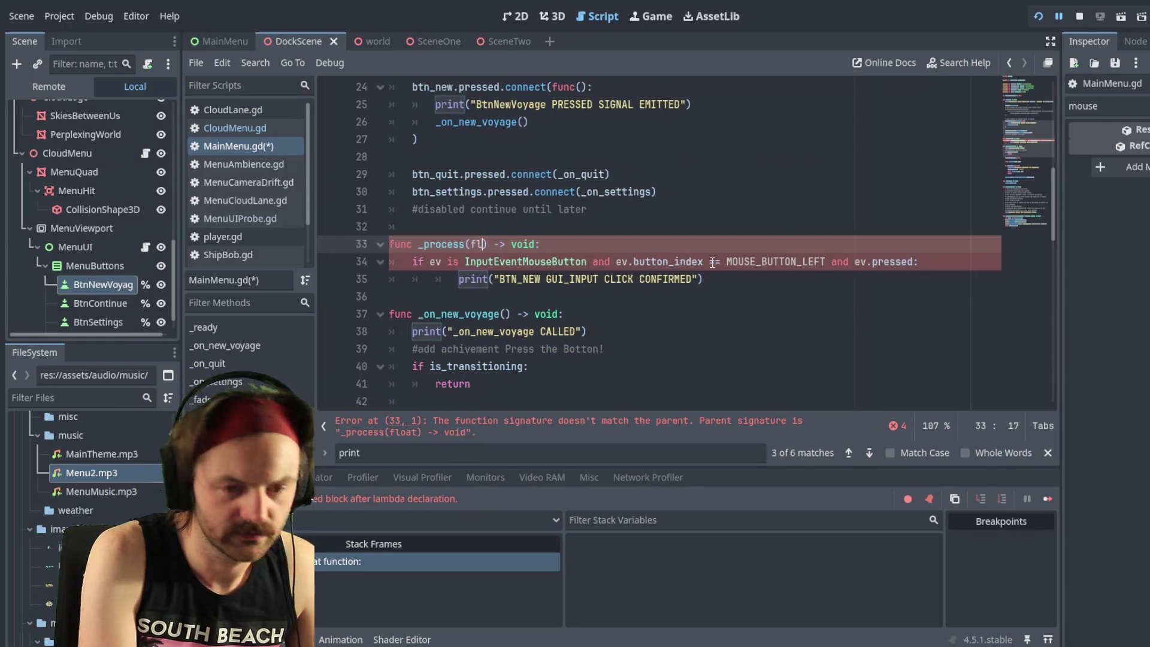
{"action": "type", "text": "oat"}
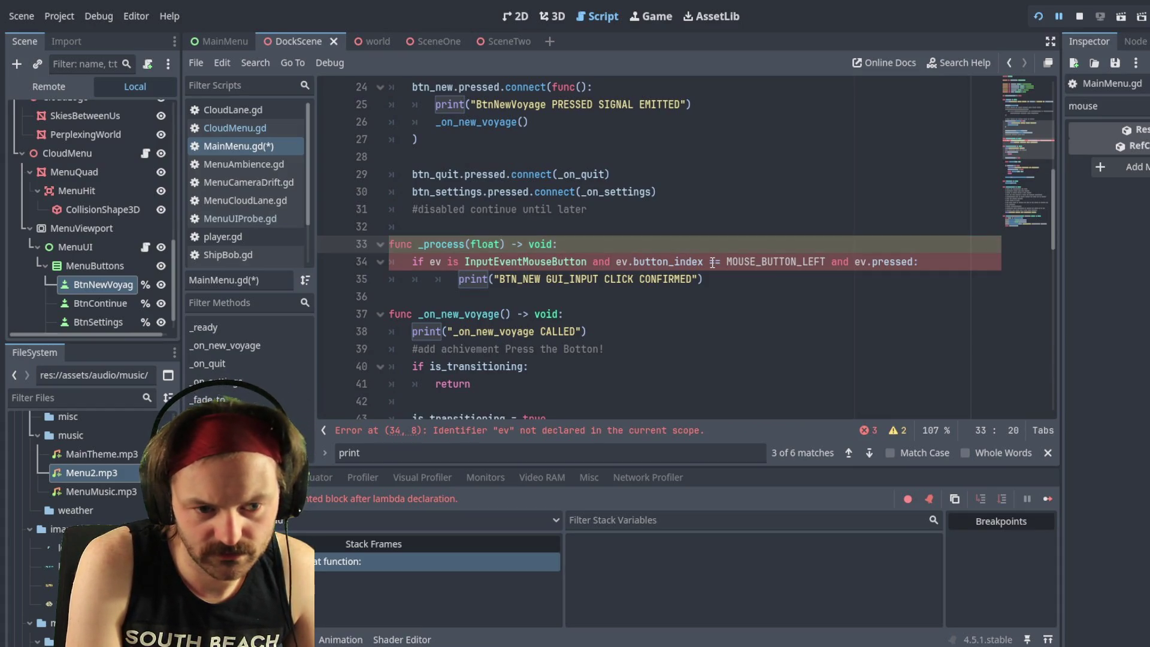
{"action": "key", "text": "BackSpace"}
{"action": "key", "text": "BackSpace"}
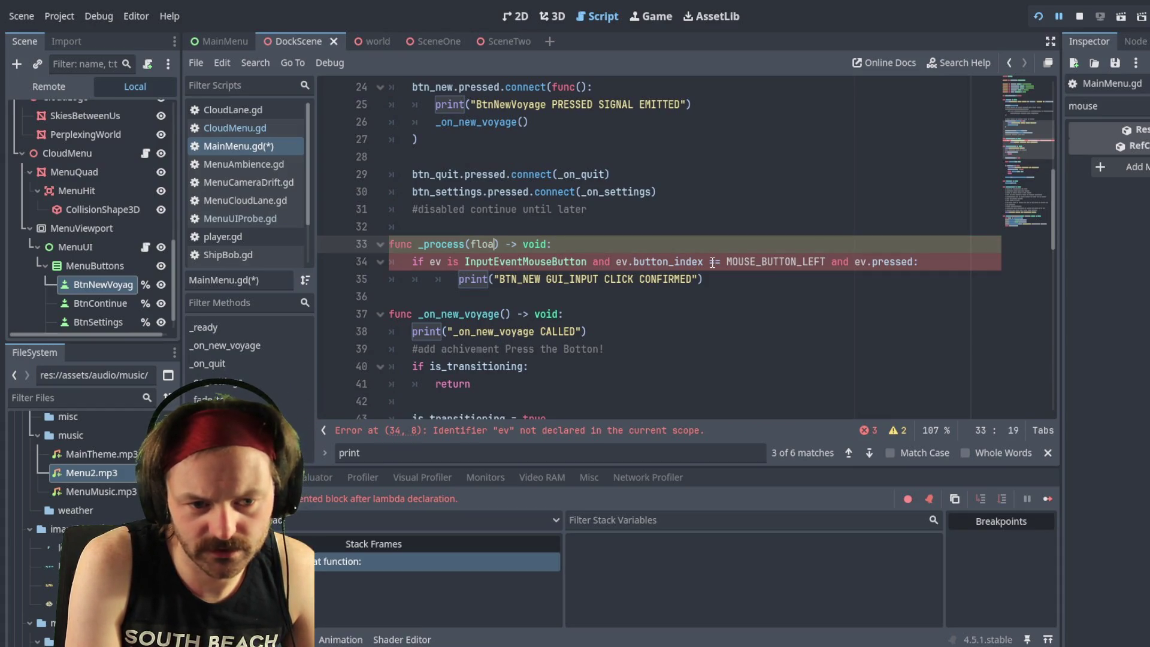
{"action": "key", "text": "BackSpace"}
{"action": "key", "text": "BackSpace"}
{"action": "key", "text": "BackSpace"}
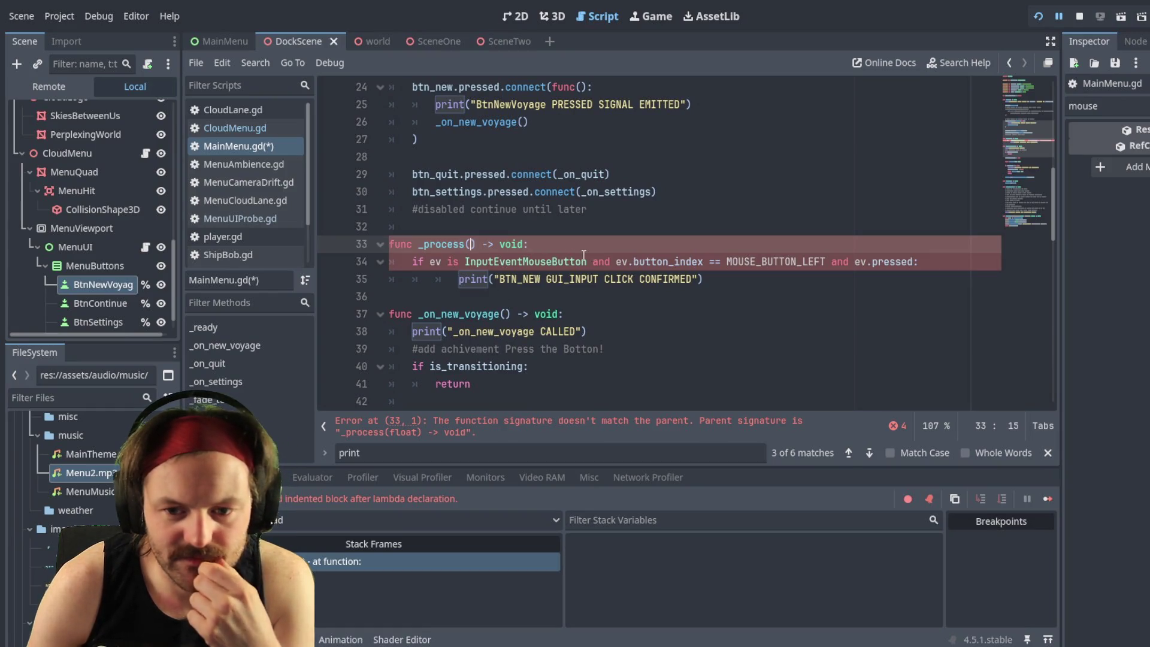
{"action": "scroll", "coordinate": [570, 226], "scroll_direction": "up", "scroll_amount": 1}
{"action": "scroll", "coordinate": [571, 227], "scroll_direction": "up", "scroll_amount": 3}
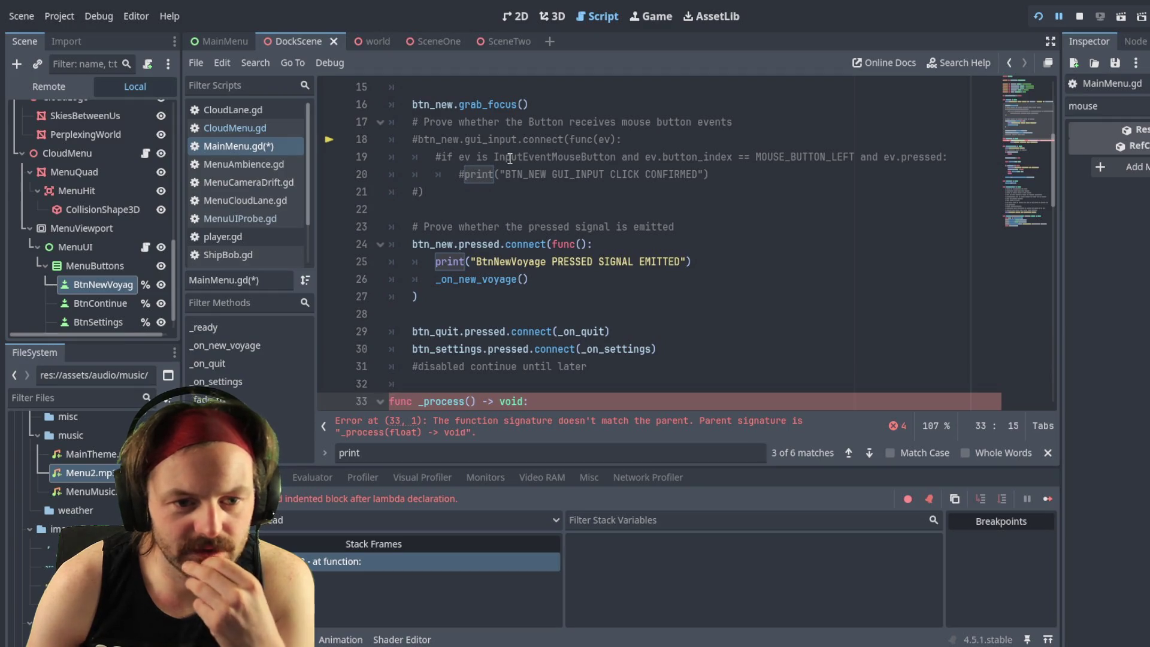
{"action": "scroll", "coordinate": [501, 212], "scroll_direction": "down", "scroll_amount": 4}
{"action": "scroll", "coordinate": [470, 197], "scroll_direction": "up", "scroll_amount": 3}
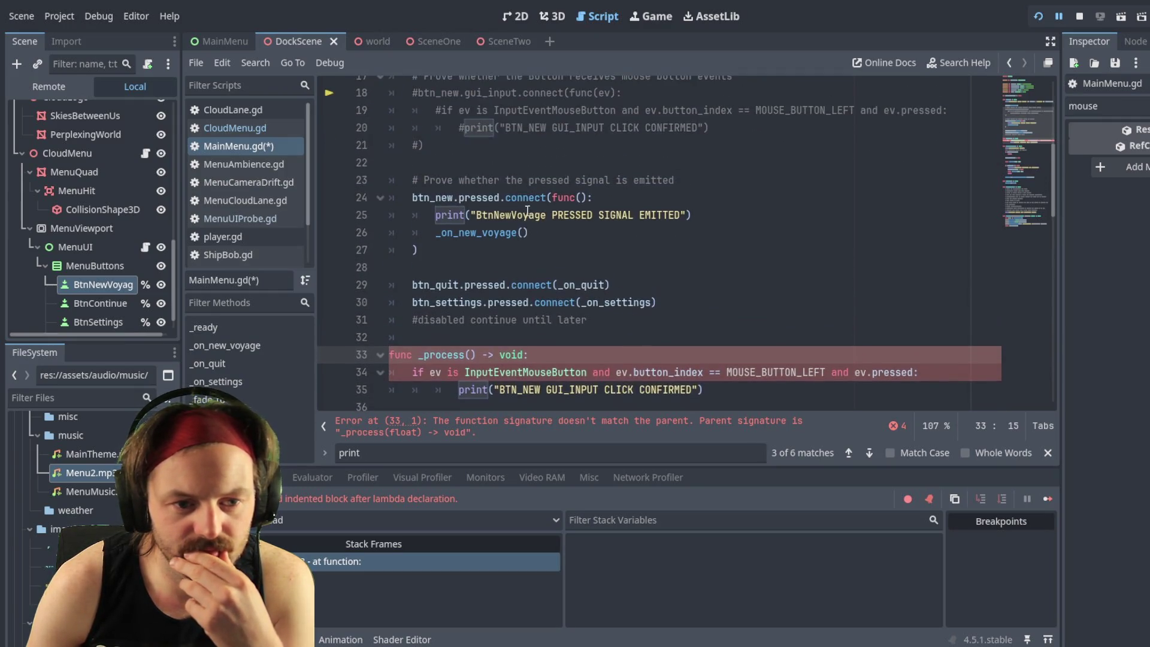
{"action": "scroll", "coordinate": [471, 198], "scroll_direction": "up", "scroll_amount": 1}
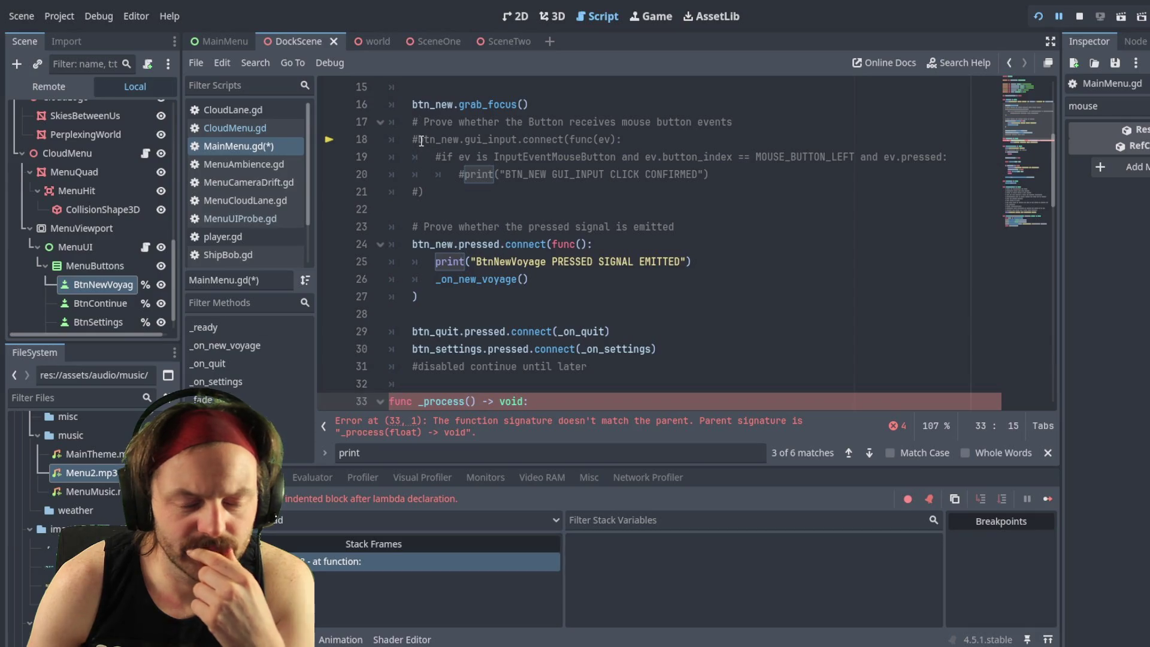
{"action": "scroll", "coordinate": [421, 145], "scroll_direction": "down", "scroll_amount": 1}
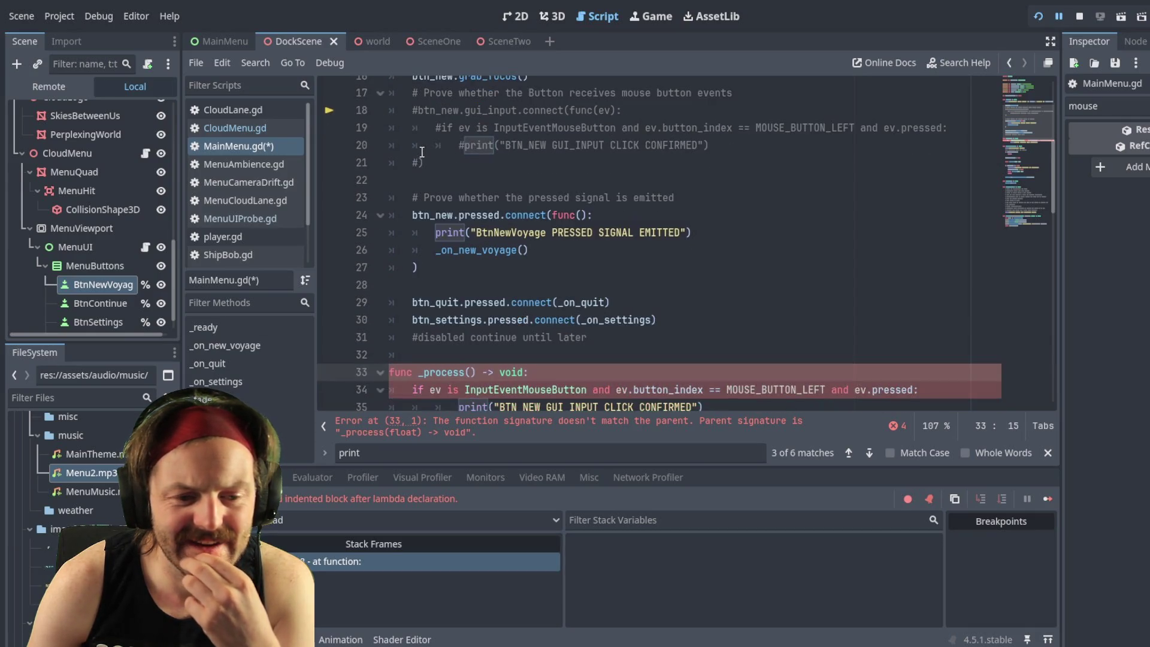
{"action": "scroll", "coordinate": [421, 144], "scroll_direction": "up", "scroll_amount": 1}
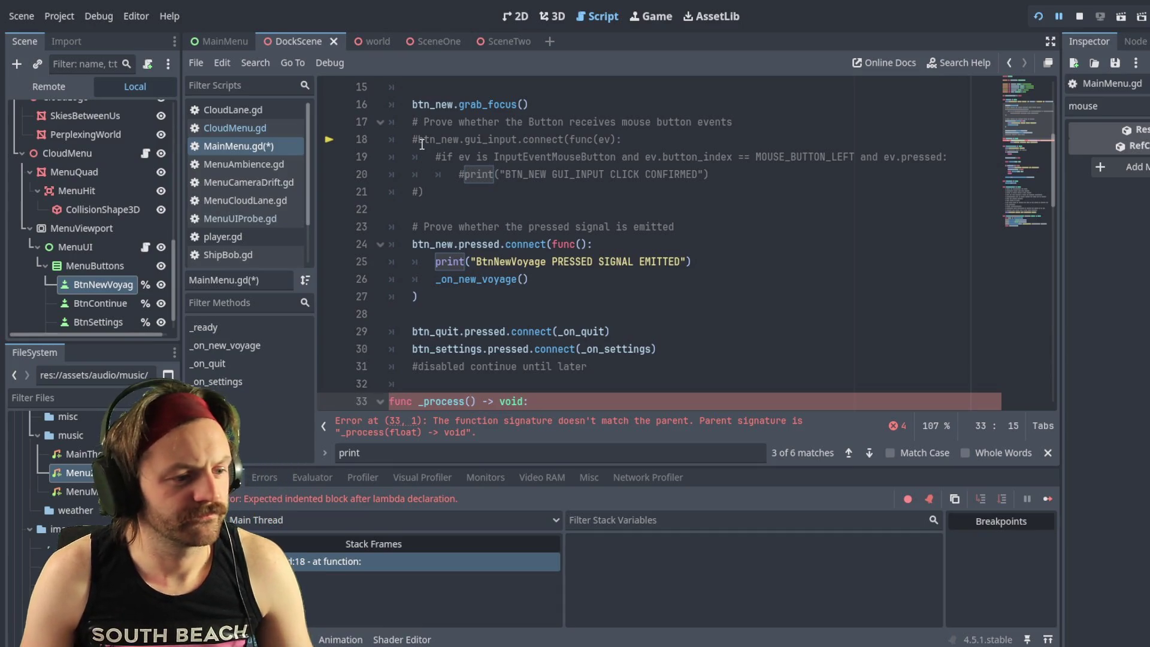
{"action": "scroll", "coordinate": [638, 258], "scroll_direction": "down", "scroll_amount": 2}
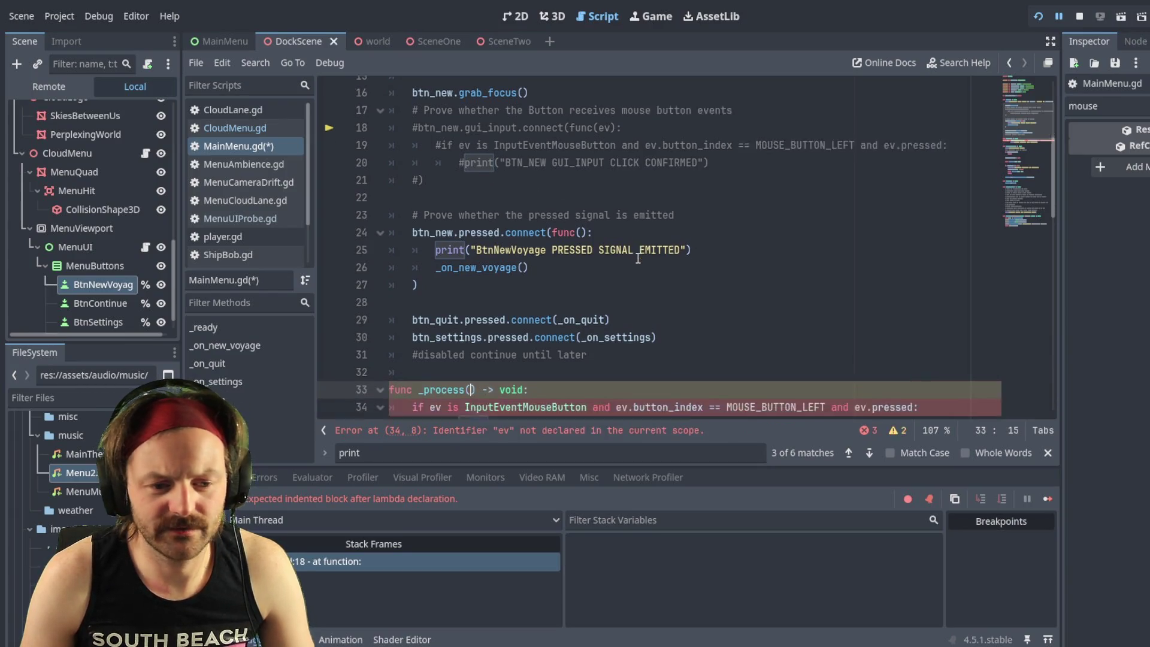
{"action": "key", "text": "ctrl+s"}
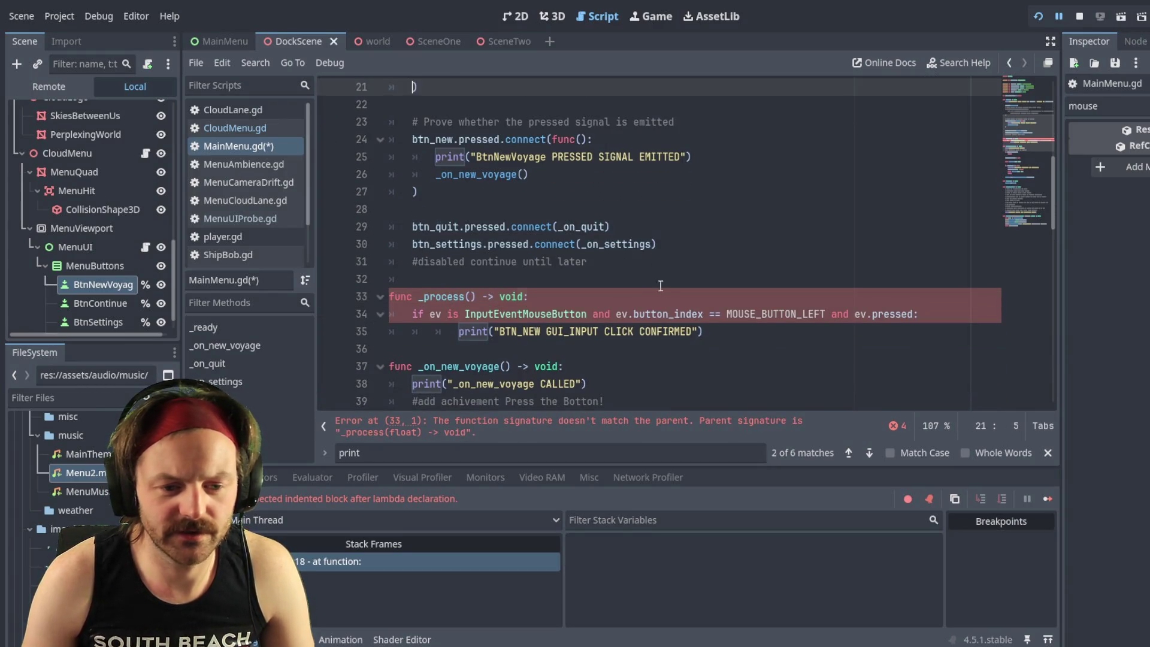
Step: Add the missing colon after func(ev) in the gui_input lambda
{"action": "key", "text": "End"}
{"action": "key", "text": "BackSpace"}
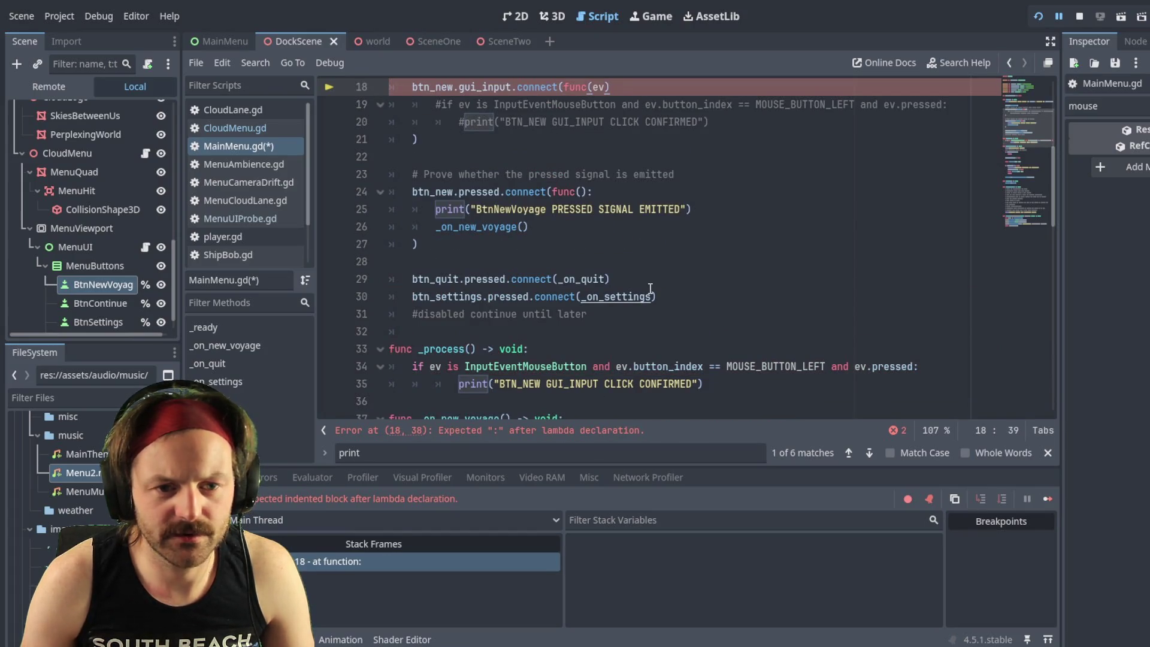
{"action": "type", "text": ":"}
{"action": "key", "text": "Down"}
{"action": "key", "text": "Down"}
{"action": "key", "text": "Down"}
{"action": "key", "text": "Up"}
{"action": "key", "text": "Up"}
{"action": "key", "text": "Up"}
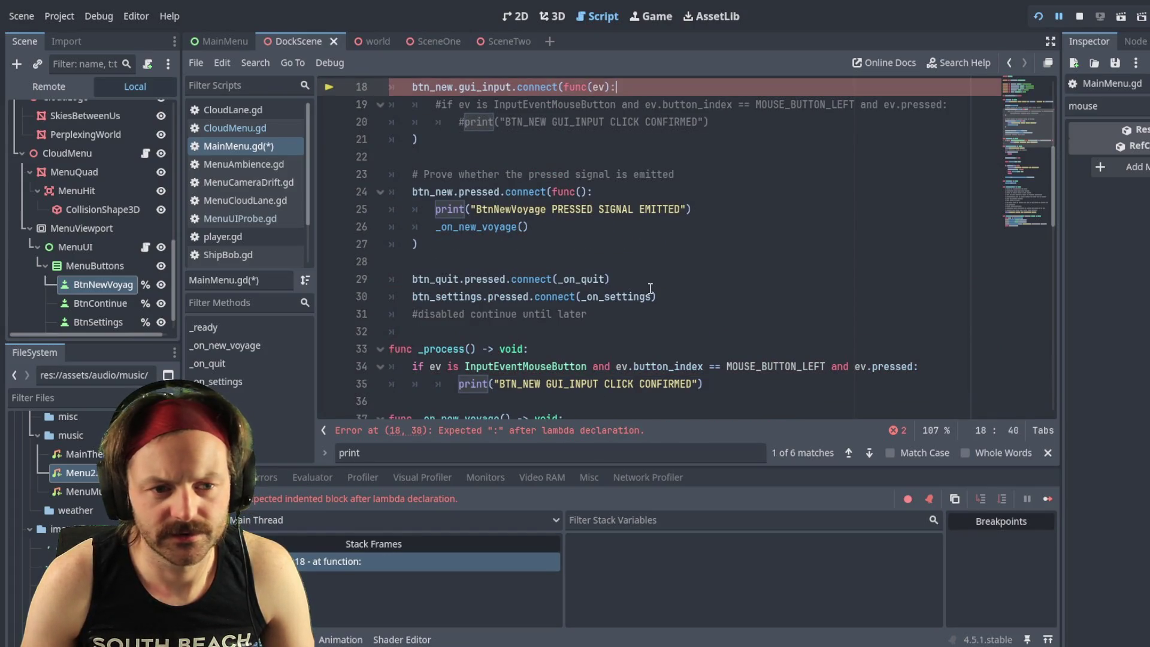
{"action": "key", "text": "Down"}
{"action": "key", "text": "Down"}
{"action": "key", "text": "Down"}
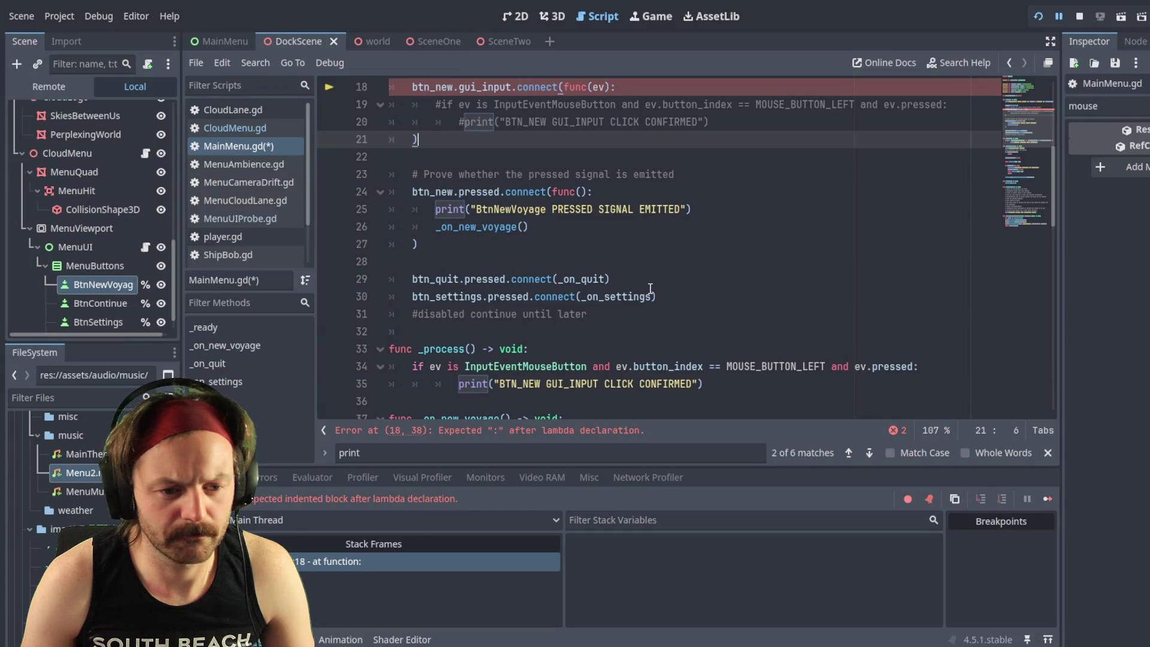
Step: Delete the pasted click-check lines from _process()
{"action": "key", "text": "Down"}
{"action": "key", "text": "Down"}
{"action": "key", "text": "Down"}
{"action": "key", "text": "End"}
{"action": "key", "text": "shift+Up"}
{"action": "key", "text": "shift+Up"}
{"action": "key", "text": "BackSpace"}
Step: Uncomment the lambda's click check, delete the empty _process line, and save MainMenu.gd
{"action": "key", "text": "Up"}
{"action": "key", "text": "Up"}
{"action": "key", "text": "Up"}
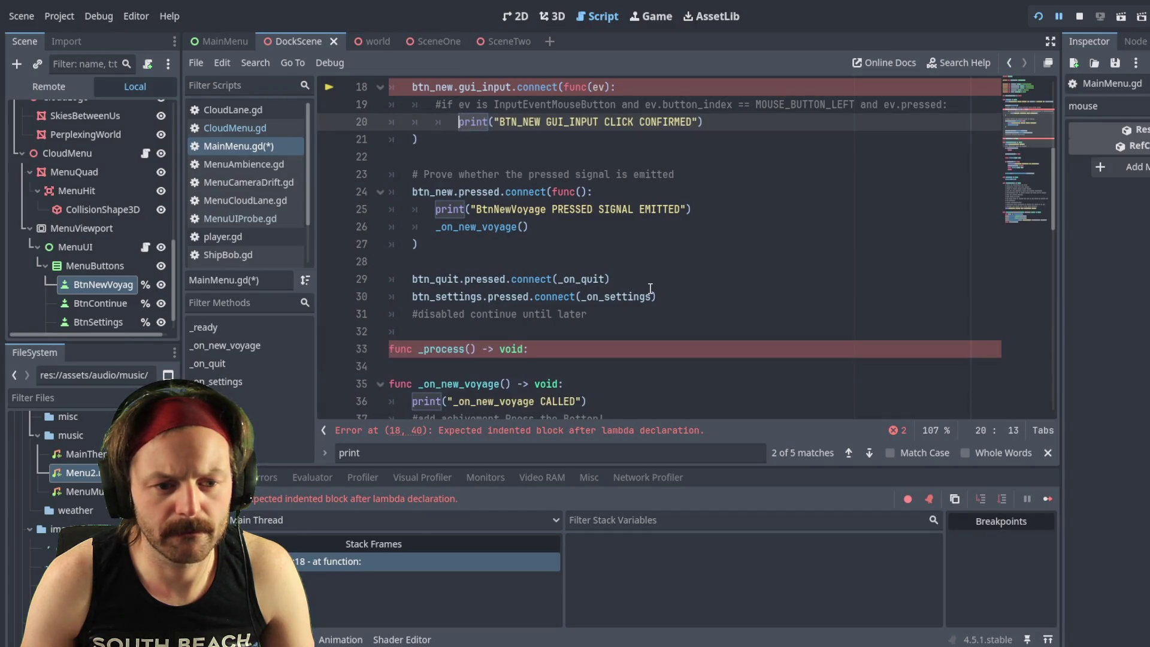
{"action": "key", "text": "ctrl+k"}
{"action": "key", "text": "Up"}
{"action": "key", "text": "ctrl+k"}
{"action": "key", "text": "Down"}
{"action": "key", "text": "Down"}
{"action": "key", "text": "Down"}
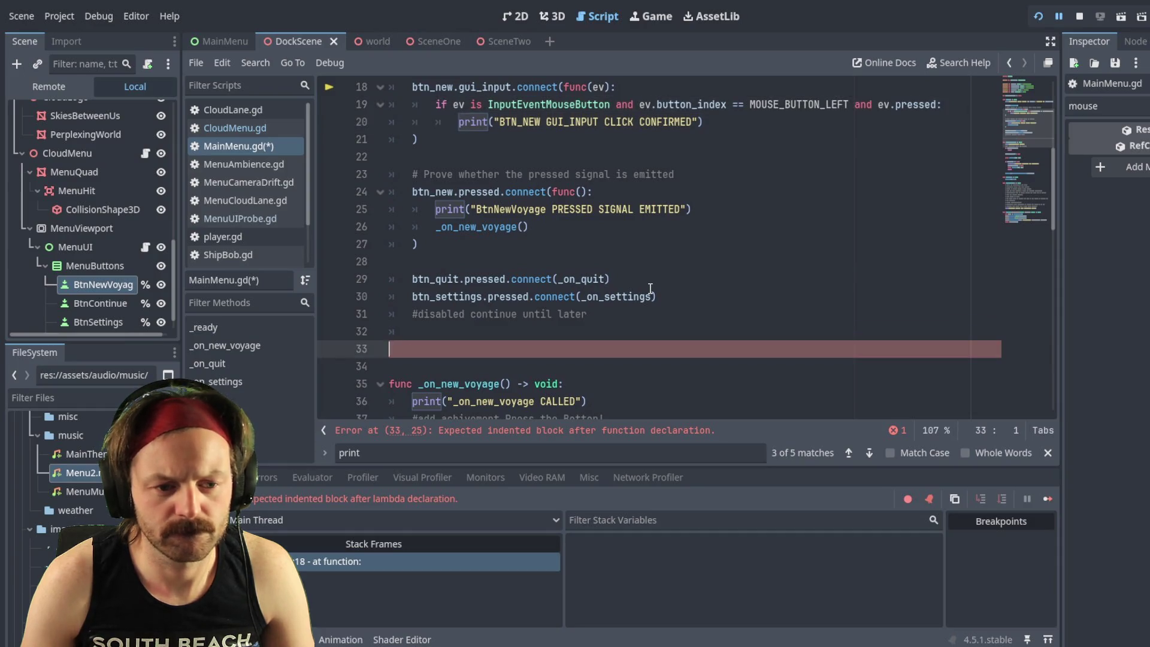
{"action": "key", "text": "ctrl+shift+k"}
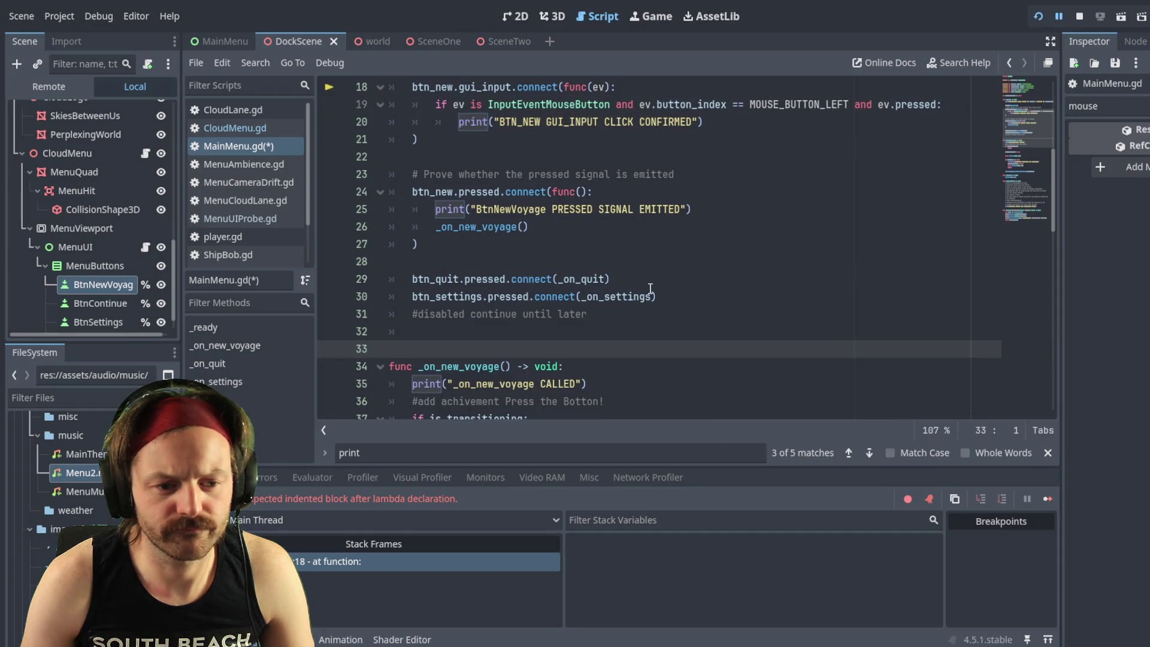
{"action": "key", "text": "BackSpace"}
{"action": "key", "text": "ctrl+s"}
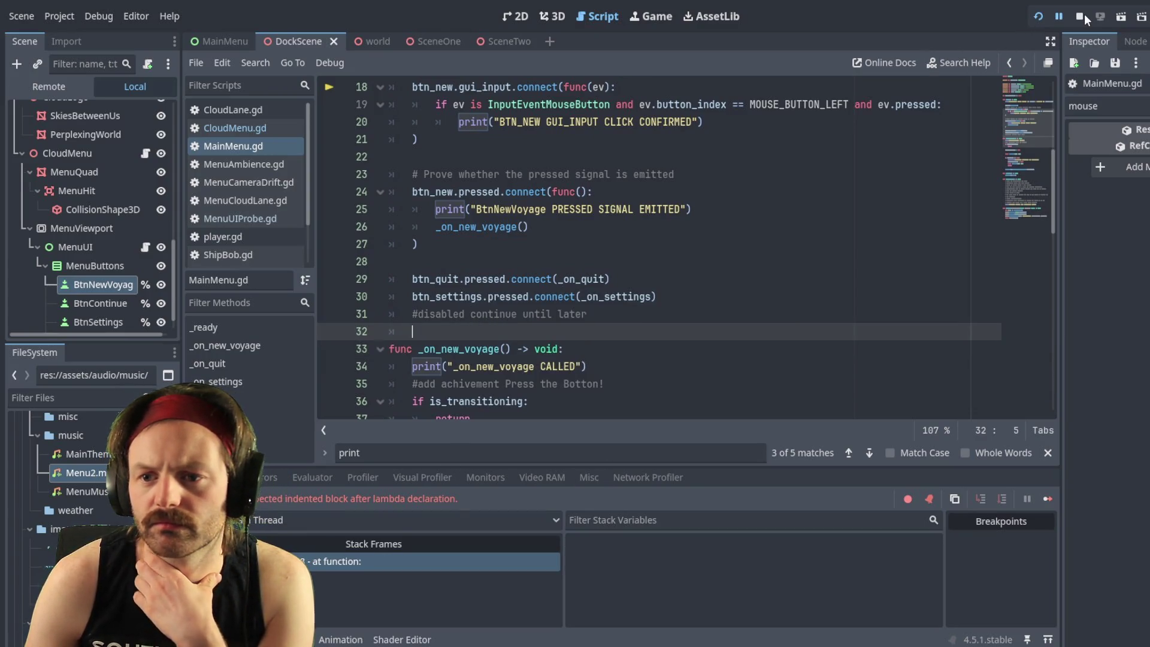
Step: Resume the game paused at line 18, test the menu, then stop the run with F8
{"action": "left_click", "coordinate": [1058, 17]}
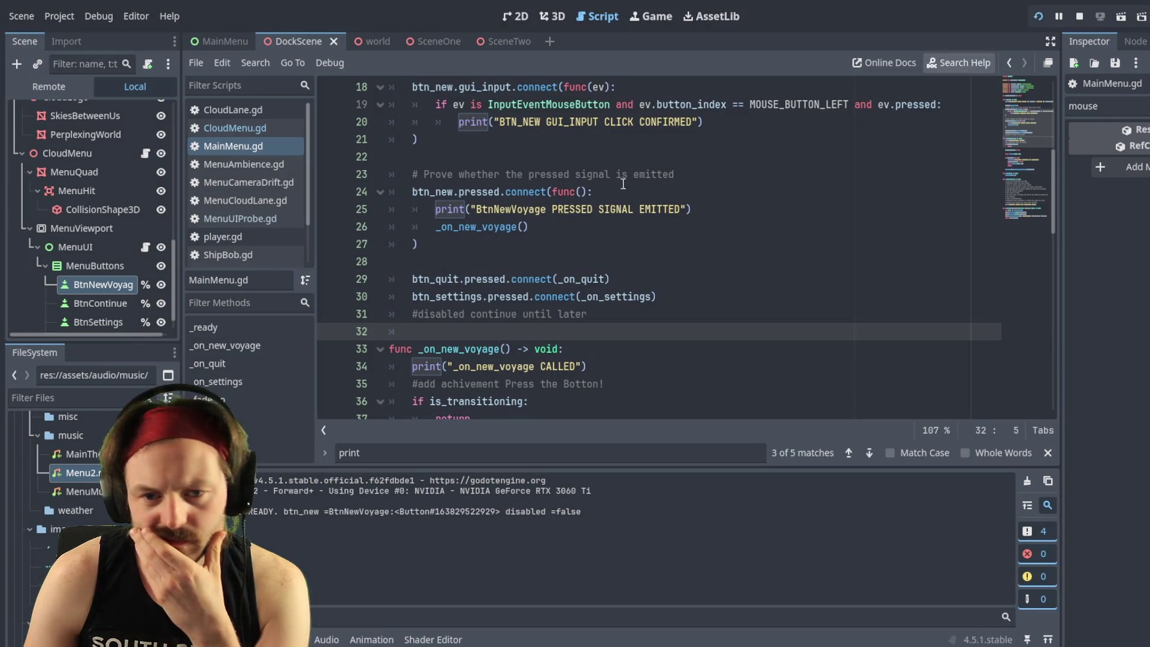
{"action": "key", "text": "F8"}
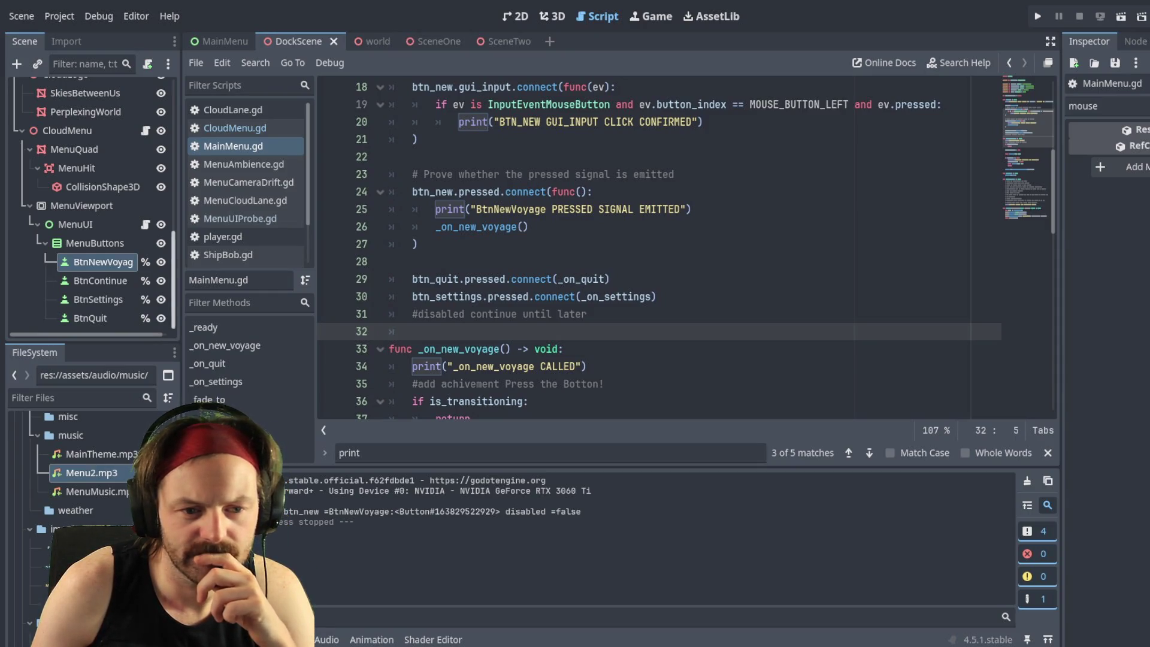
{"action": "scroll", "coordinate": [659, 252], "scroll_direction": "up", "scroll_amount": 5}
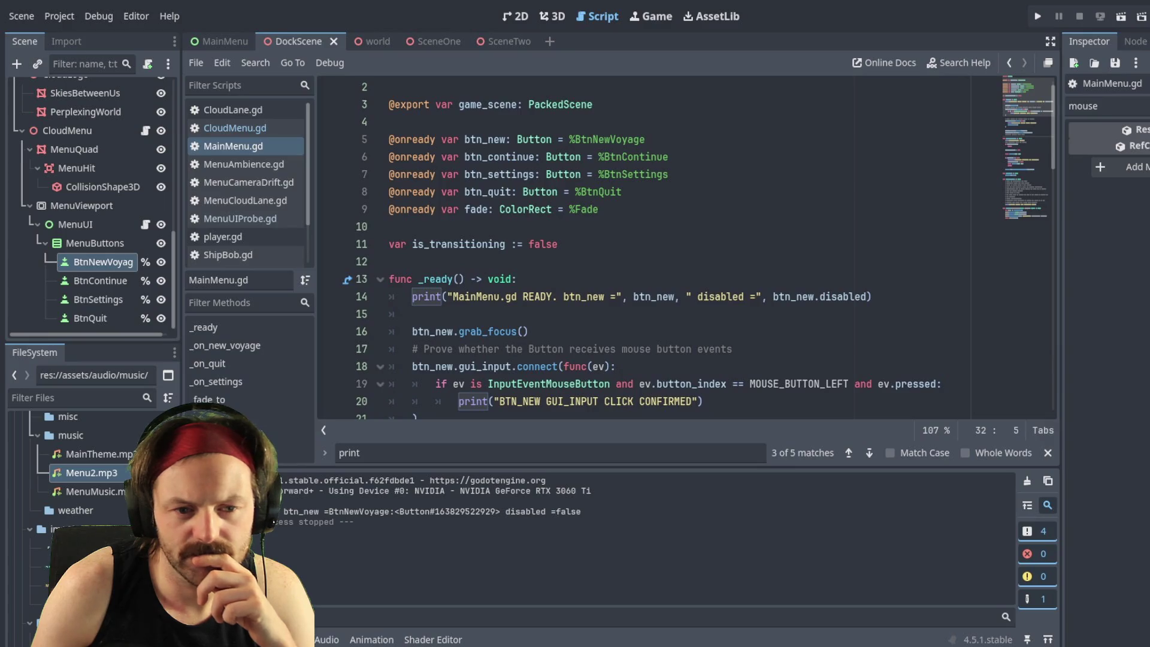
Step: Review the click-check condition on line 19, then select MenuUI in the Scene dock
{"action": "scroll", "coordinate": [659, 252], "scroll_direction": "down", "scroll_amount": 3}
{"action": "left_click", "coordinate": [535, 227]}
{"action": "left_click", "coordinate": [535, 244]}
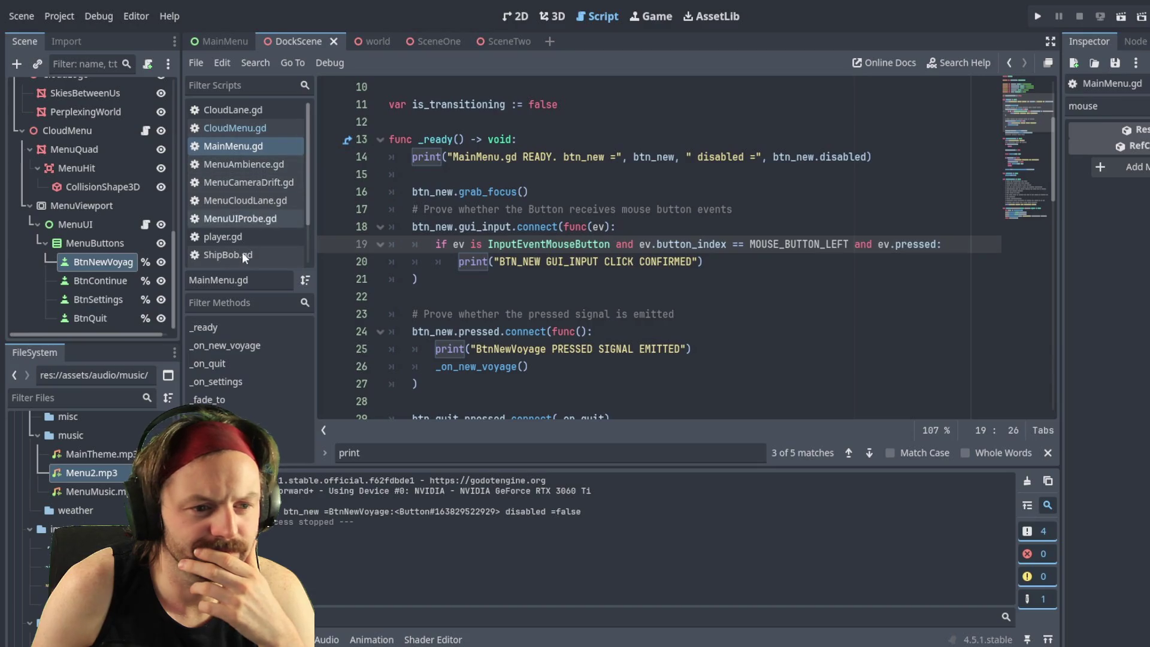
{"action": "left_click", "coordinate": [132, 224]}
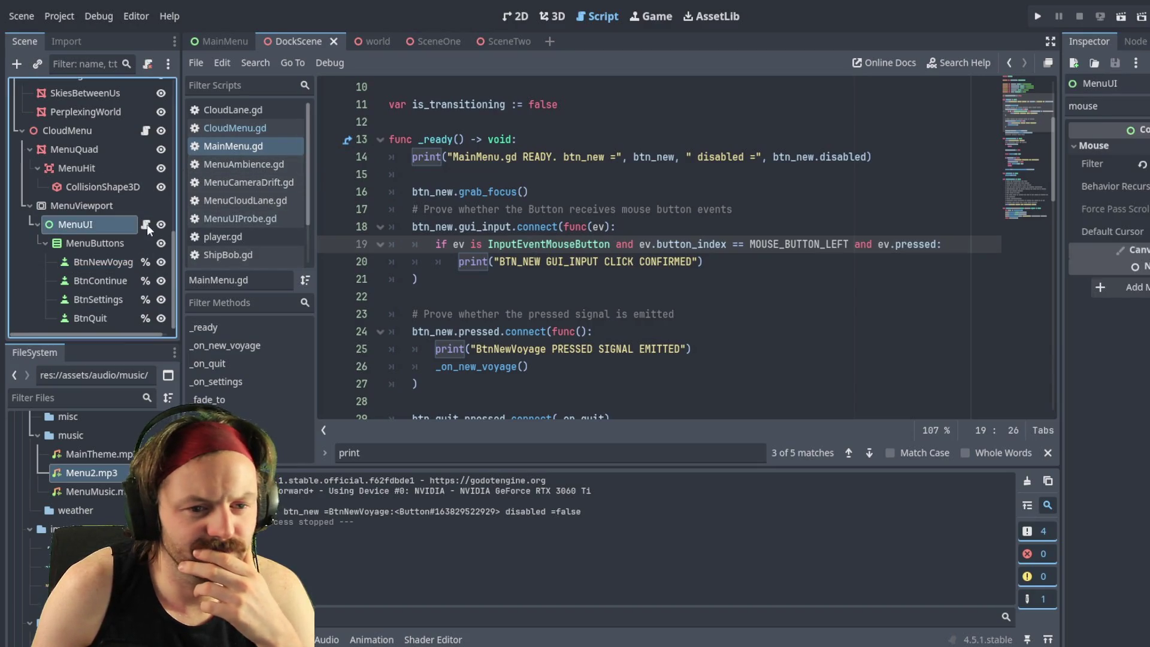
Step: Open MenuUI's attached MenuUIProbe.gd script and place the caret after the _gui_input declaration
{"action": "left_click", "coordinate": [145, 224]}
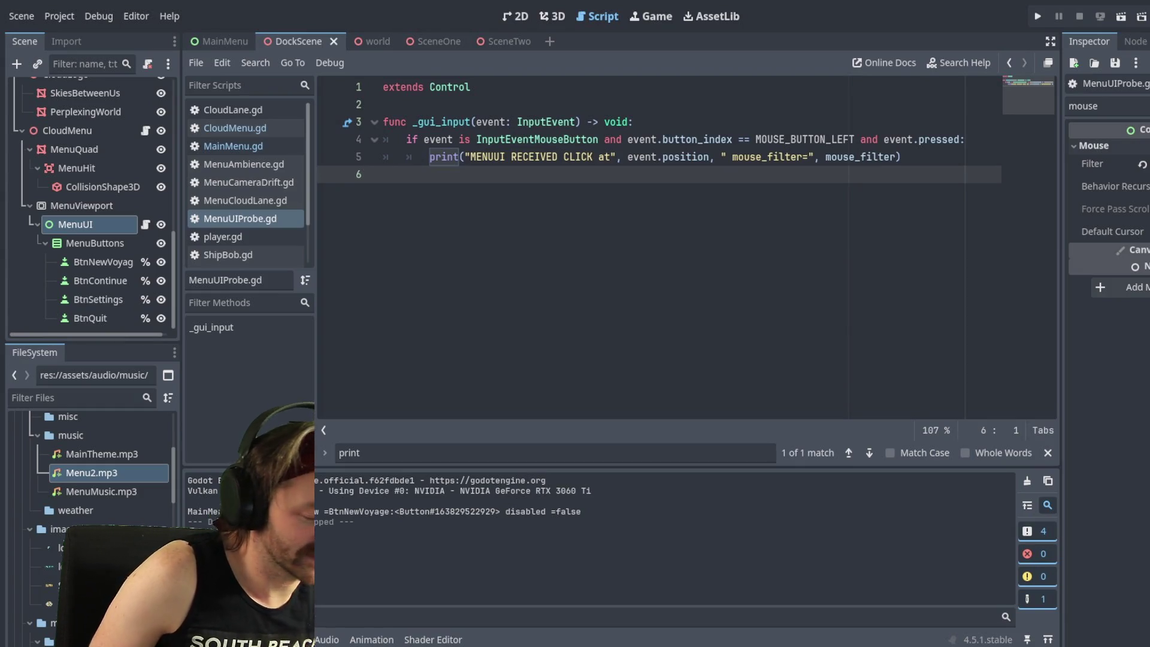
{"action": "left_click", "coordinate": [708, 123]}
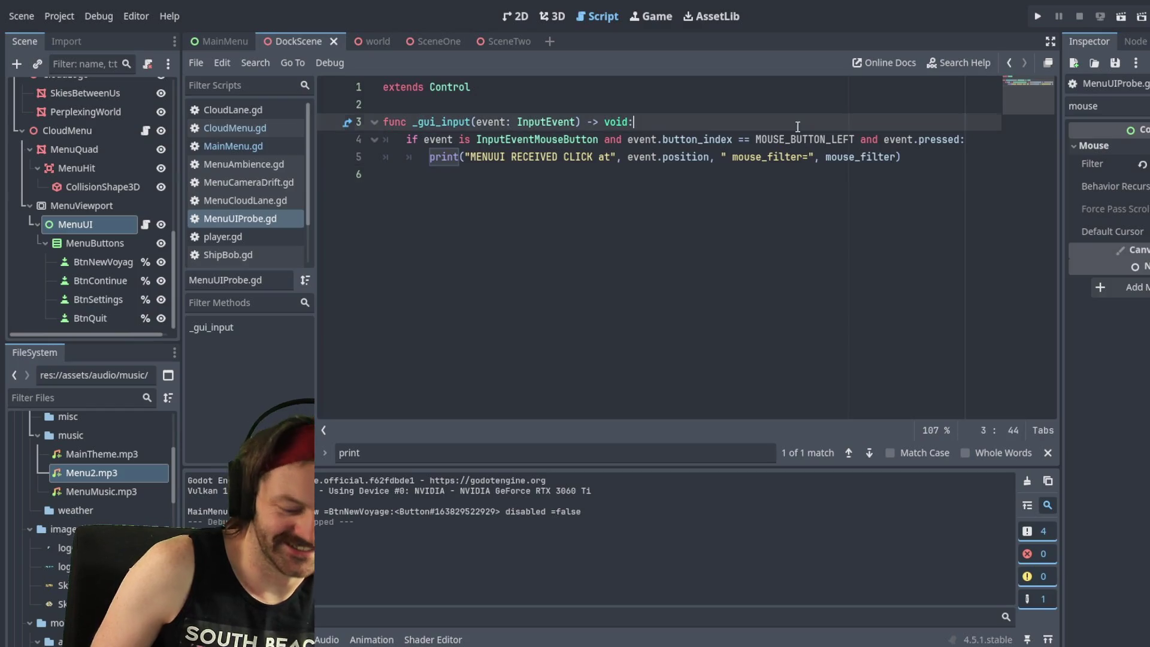
Step: Add a new line print("MenuUI got:" eent.getclass_ inside _gui_input
{"action": "key", "text": "Return"}
{"action": "type", "text": "print"}
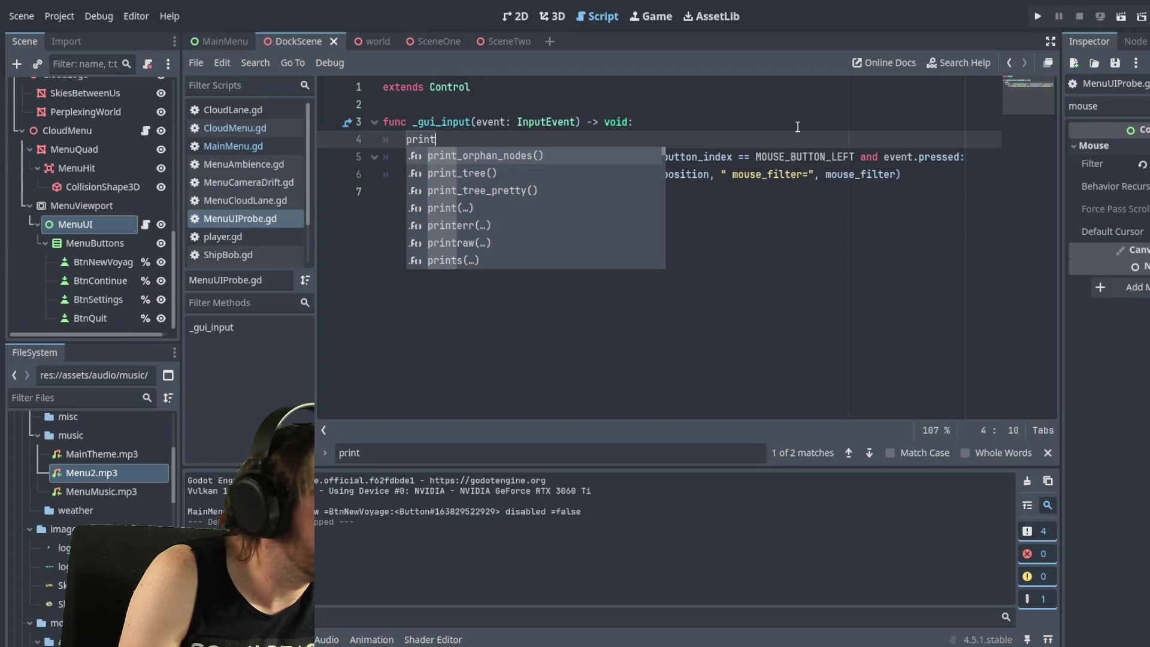
{"action": "type", "text": "("}
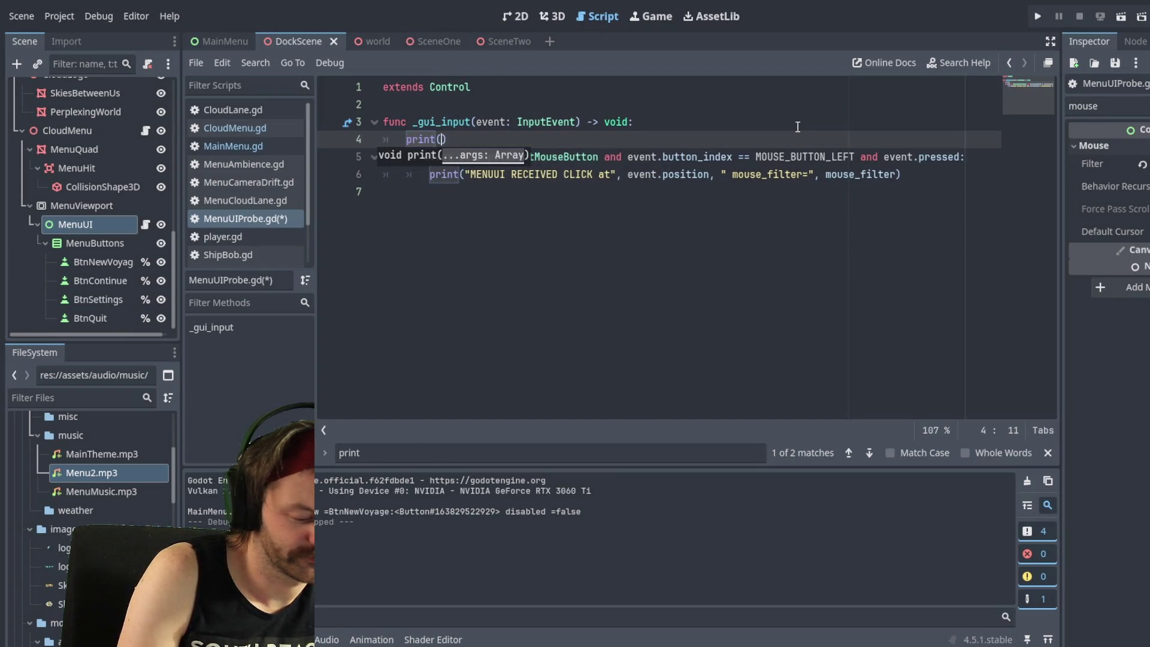
{"action": "type", "text": "\"me"}
{"action": "key", "text": "BackSpace"}
{"action": "key", "text": "BackSpace"}
{"action": "type", "text": "Menu"}
{"action": "type", "text": "UIi"}
{"action": "key", "text": "BackSpace"}
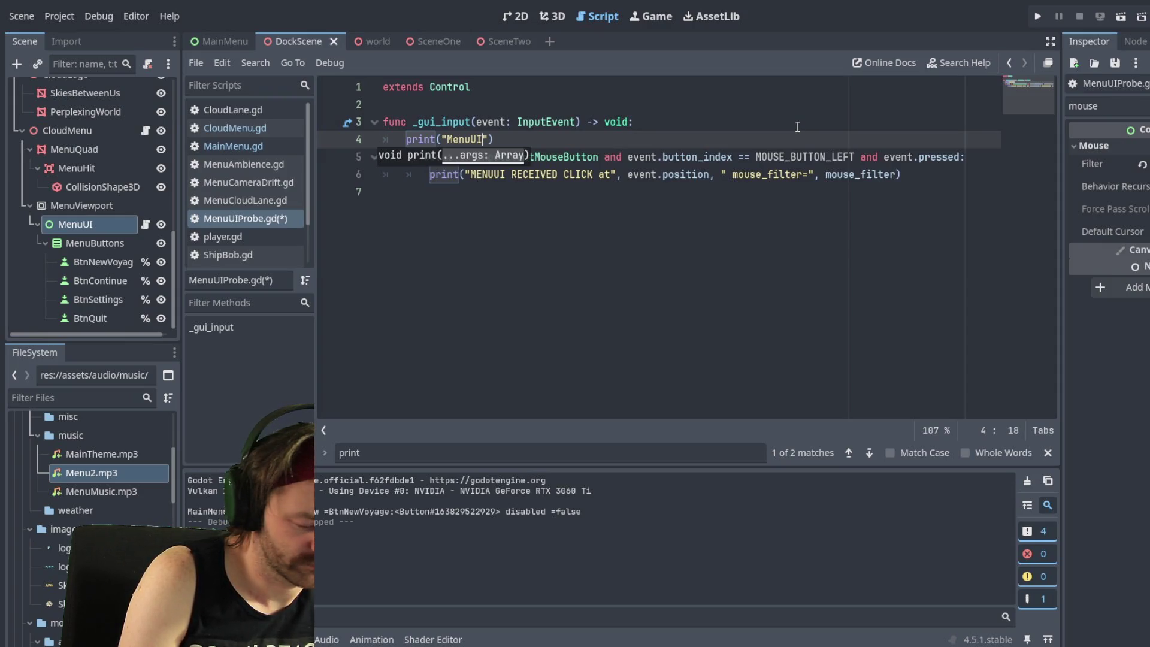
{"action": "type", "text": "got"}
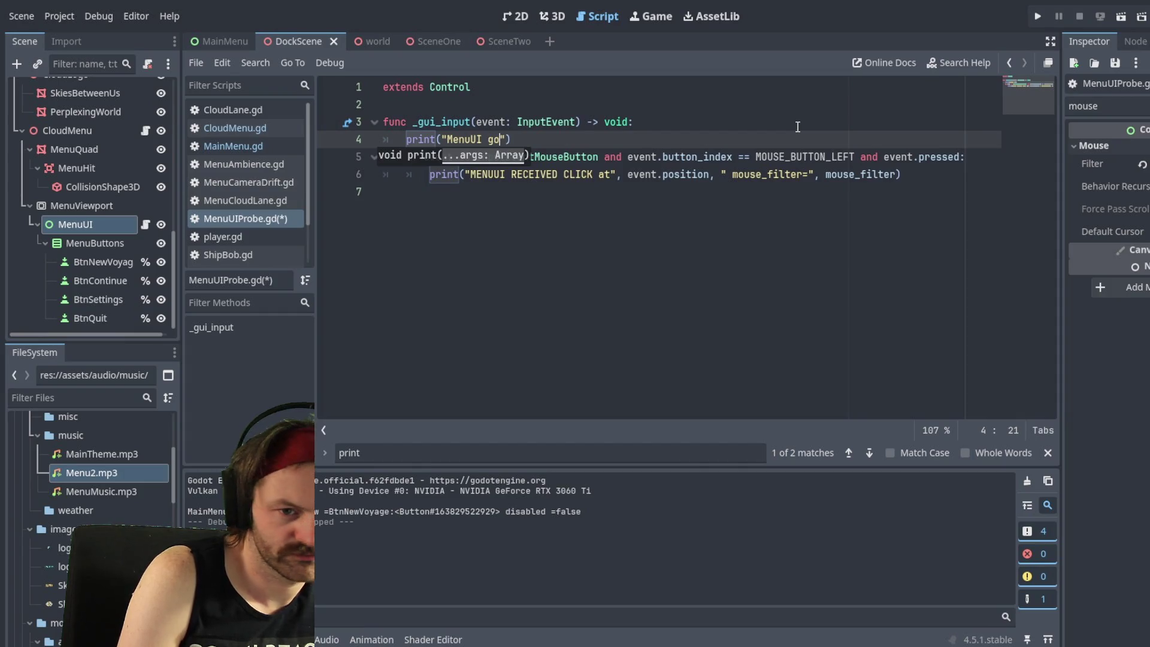
{"action": "type", "text": ":\""}
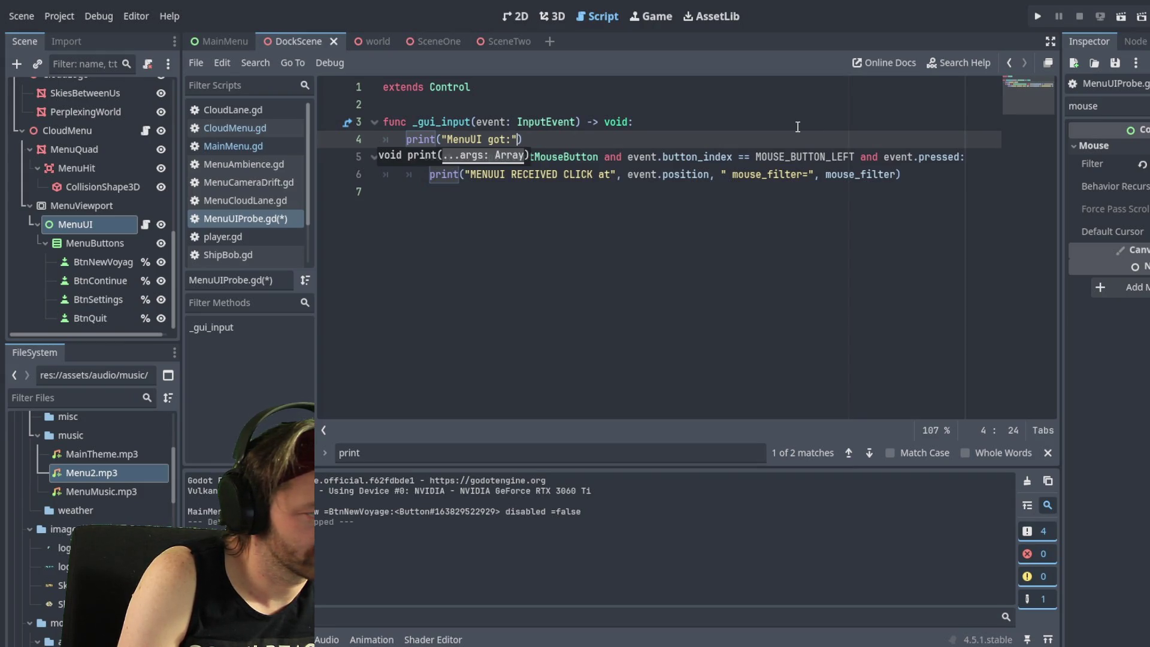
{"action": "type", "text": " eent"}
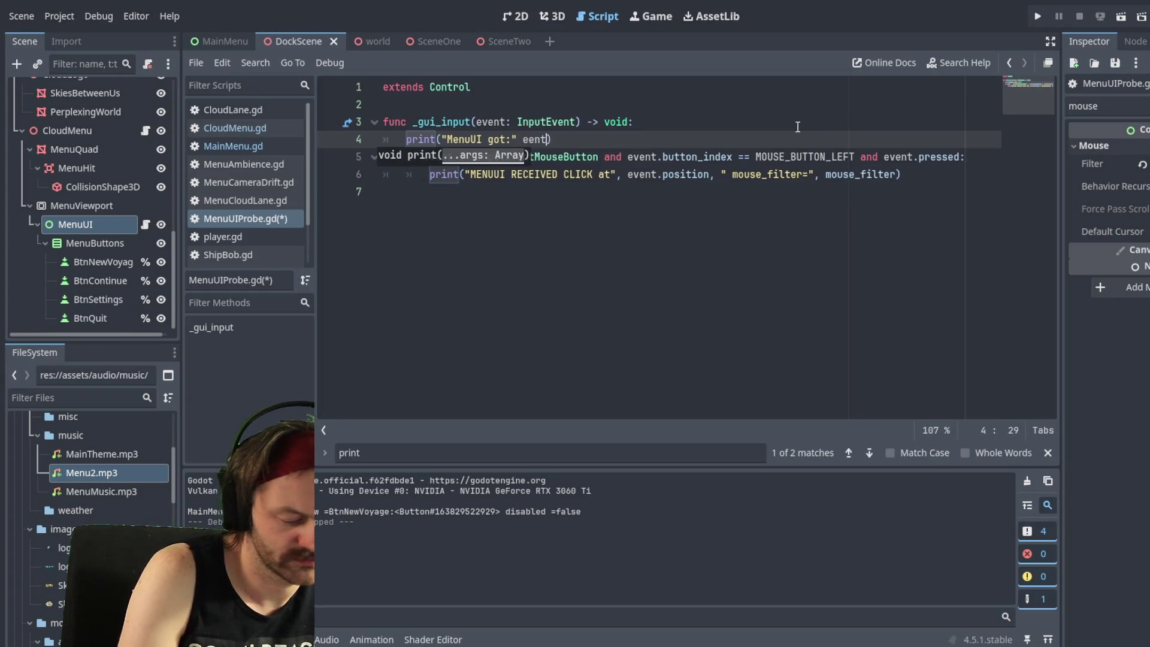
{"action": "type", "text": ".ge"}
{"action": "type", "text": "tcla"}
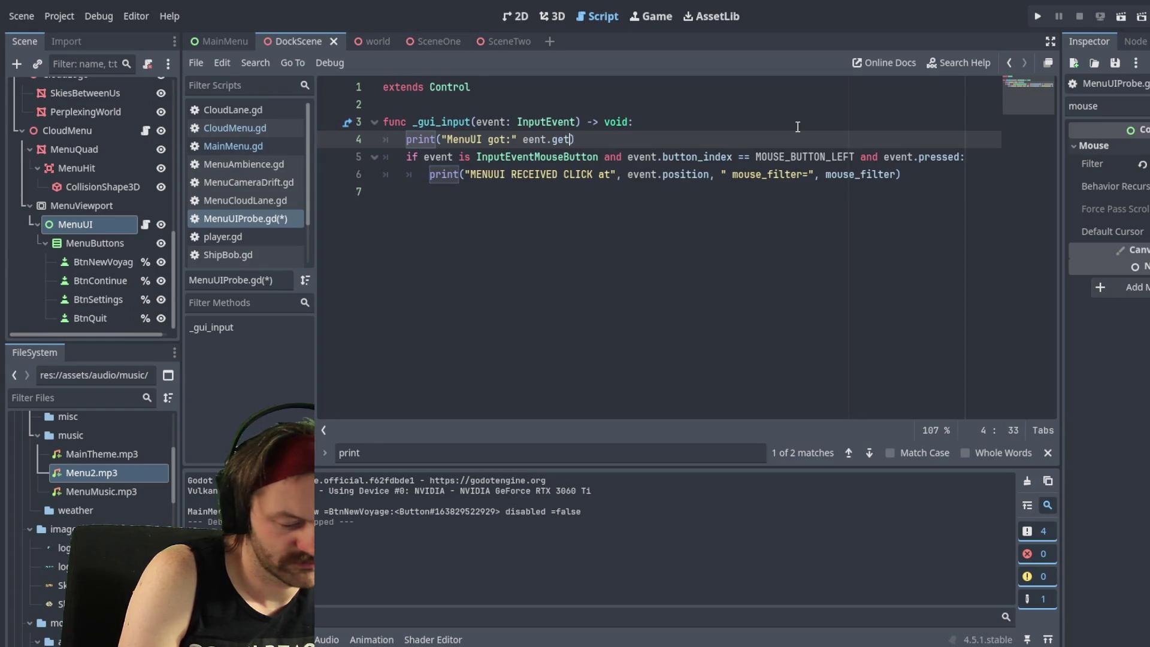
{"action": "type", "text": "ss"}
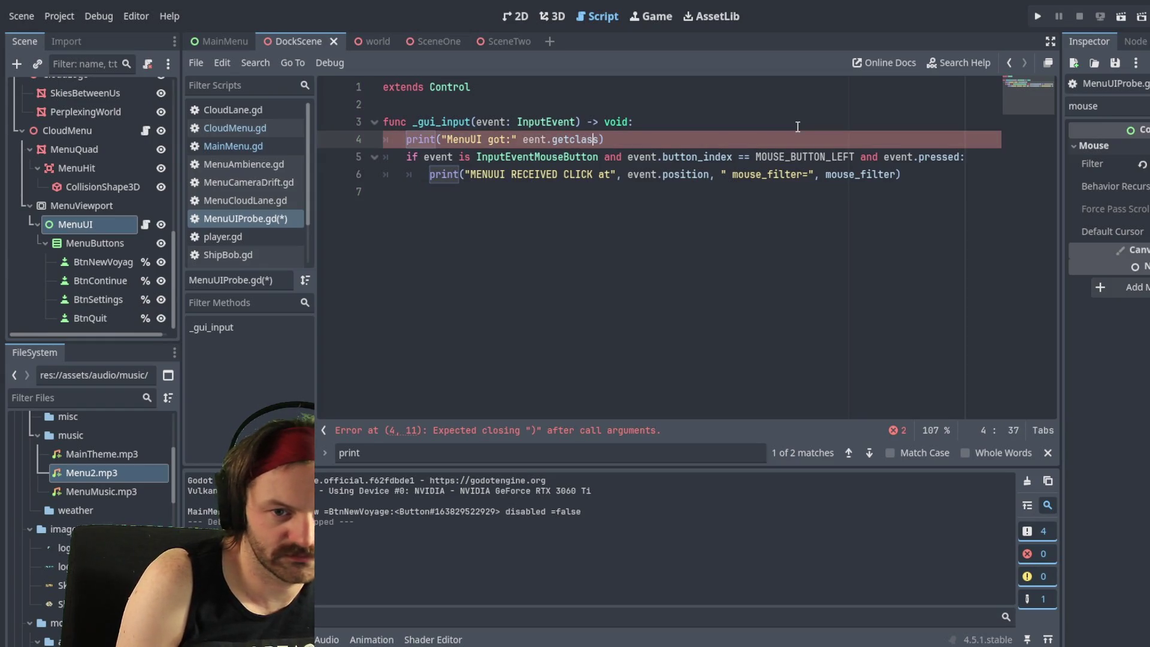
{"action": "type", "text": "_"}
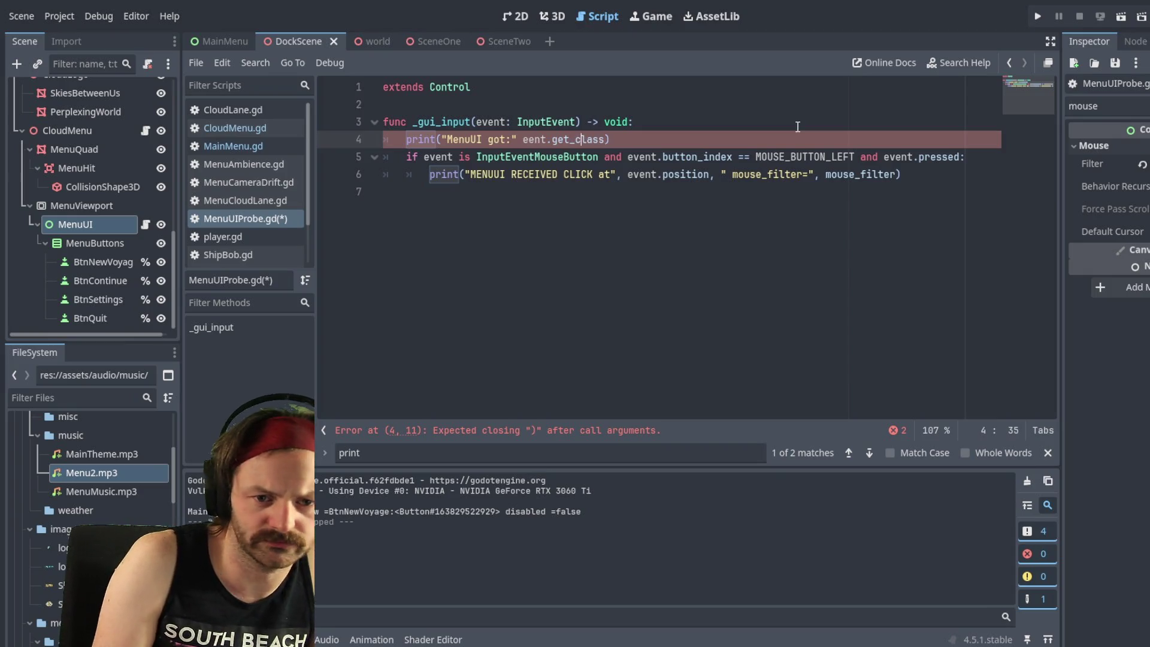
Step: Fix the typos so the call reads event.get_class
{"action": "key", "text": "Right"}
{"action": "key", "text": "Right"}
{"action": "key", "text": "Right"}
{"action": "key", "text": "Left"}
{"action": "type", "text": "v"}
{"action": "key", "text": "End"}
{"action": "key", "text": "Left"}
{"action": "key", "text": "Left"}
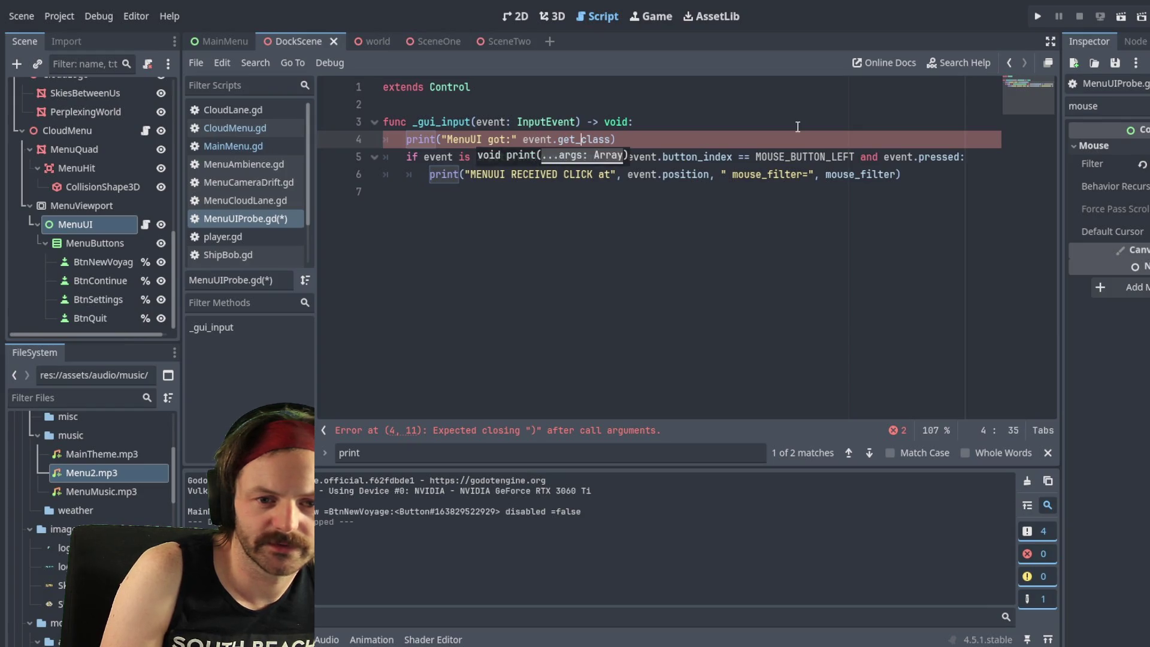
{"action": "key", "text": "Right"}
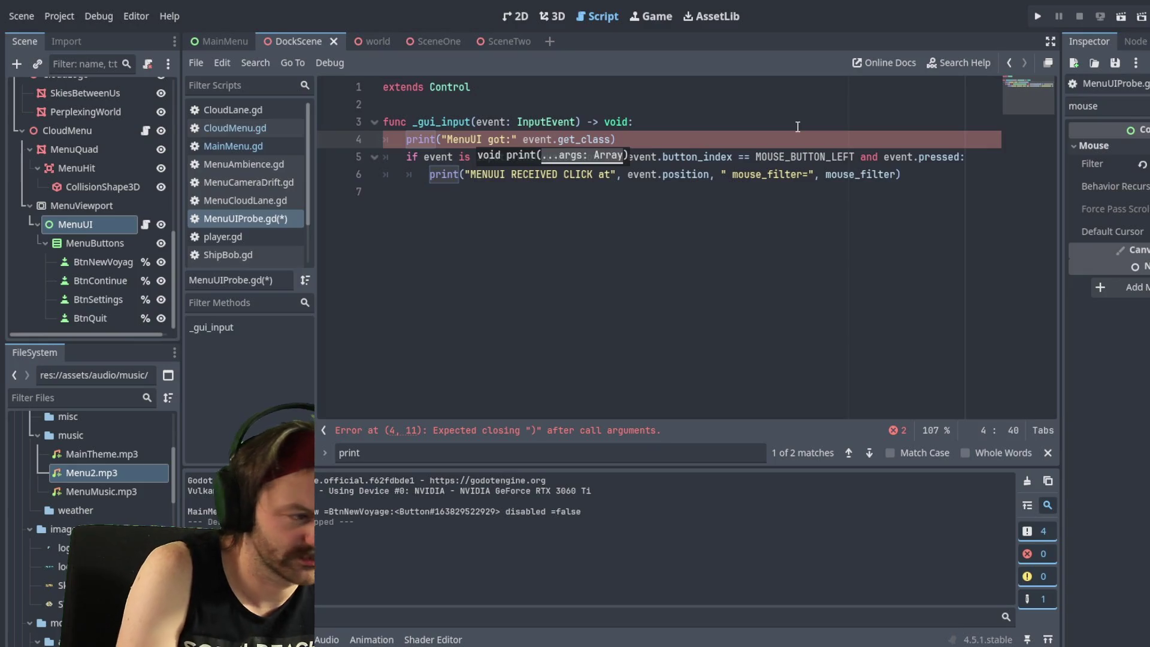
Step: Append (, " event=", event to the print call and save MenuUIProbe.gd
{"action": "type", "text": "("}
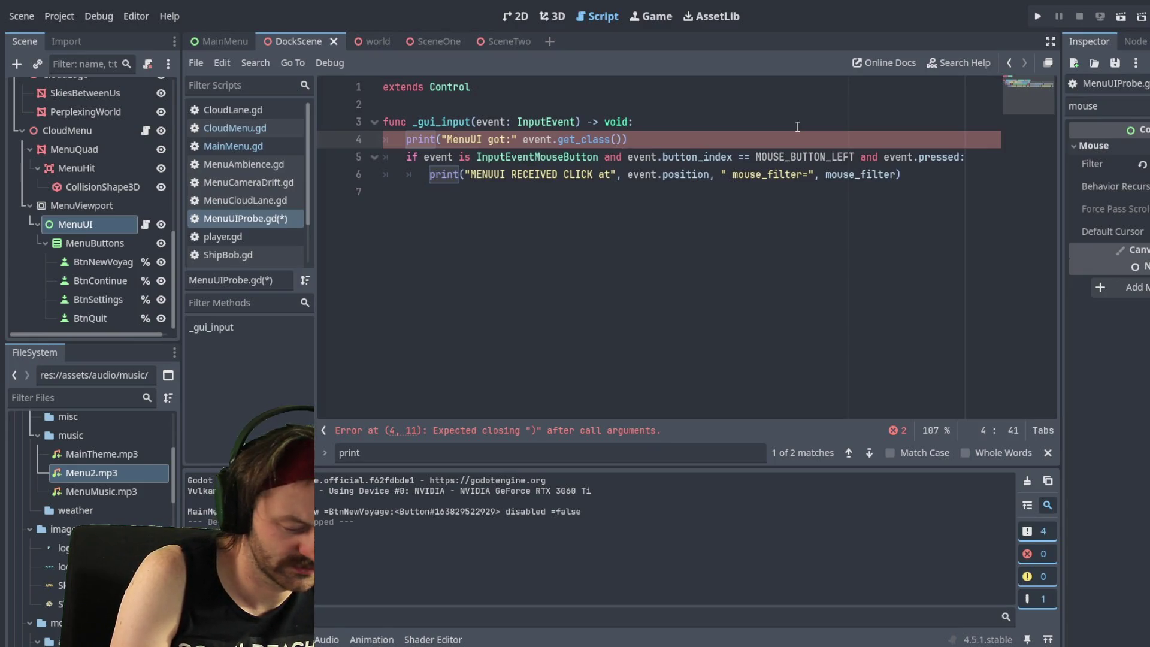
{"action": "type", "text": ", \" event"}
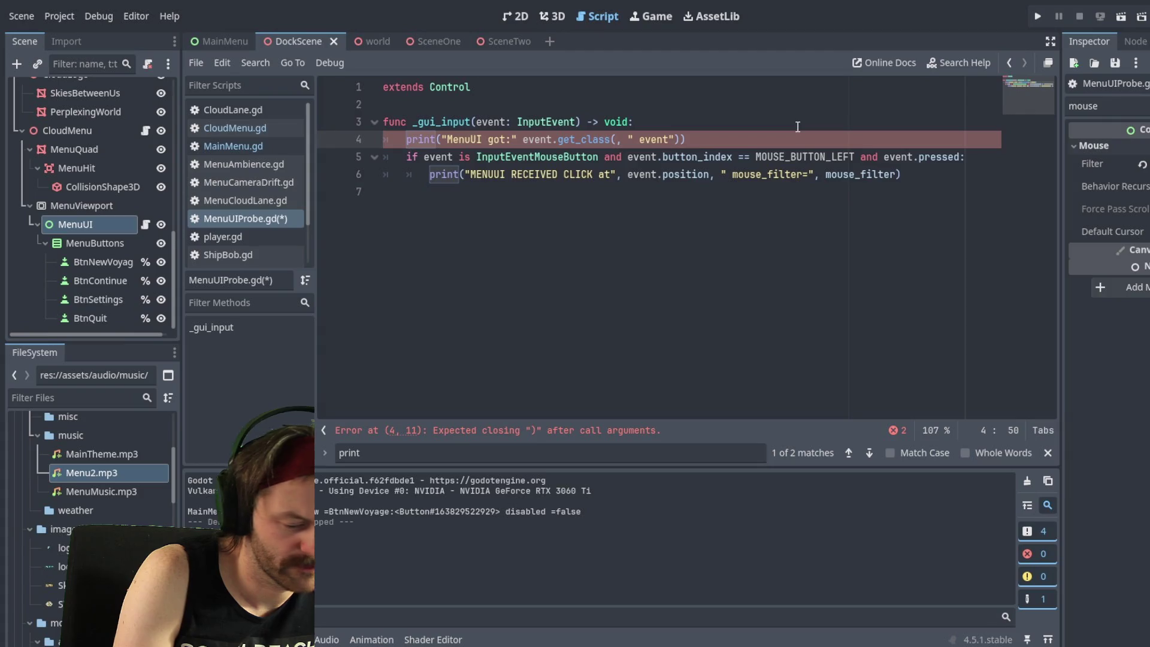
{"action": "type", "text": "=\""}
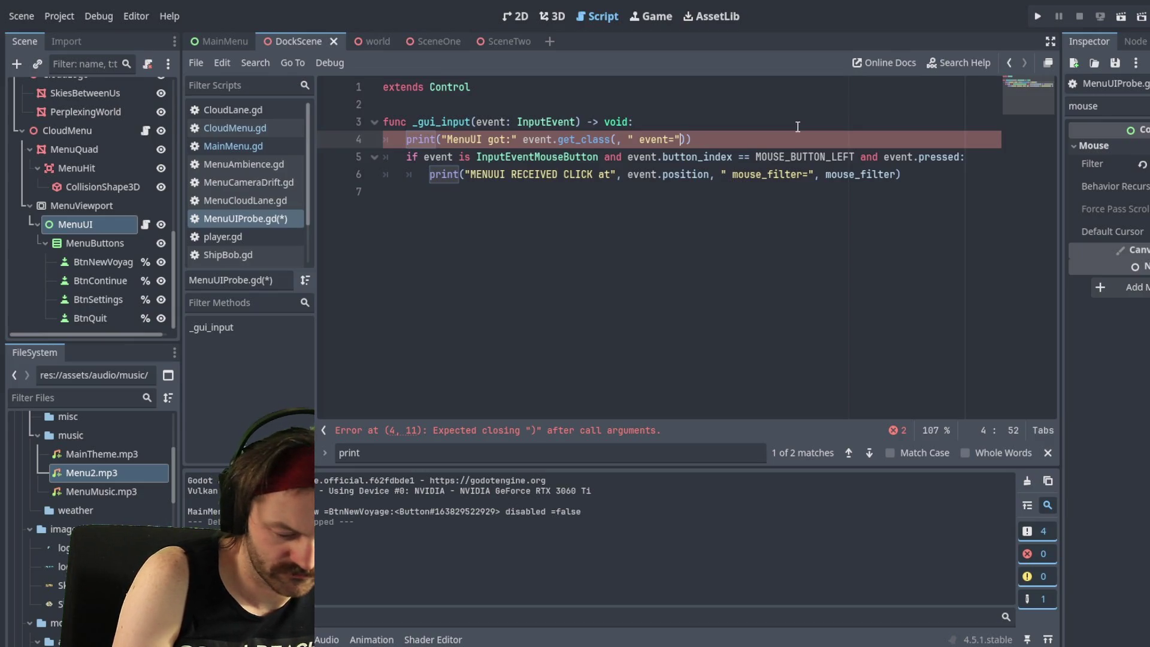
{"action": "type", "text": ",even"}
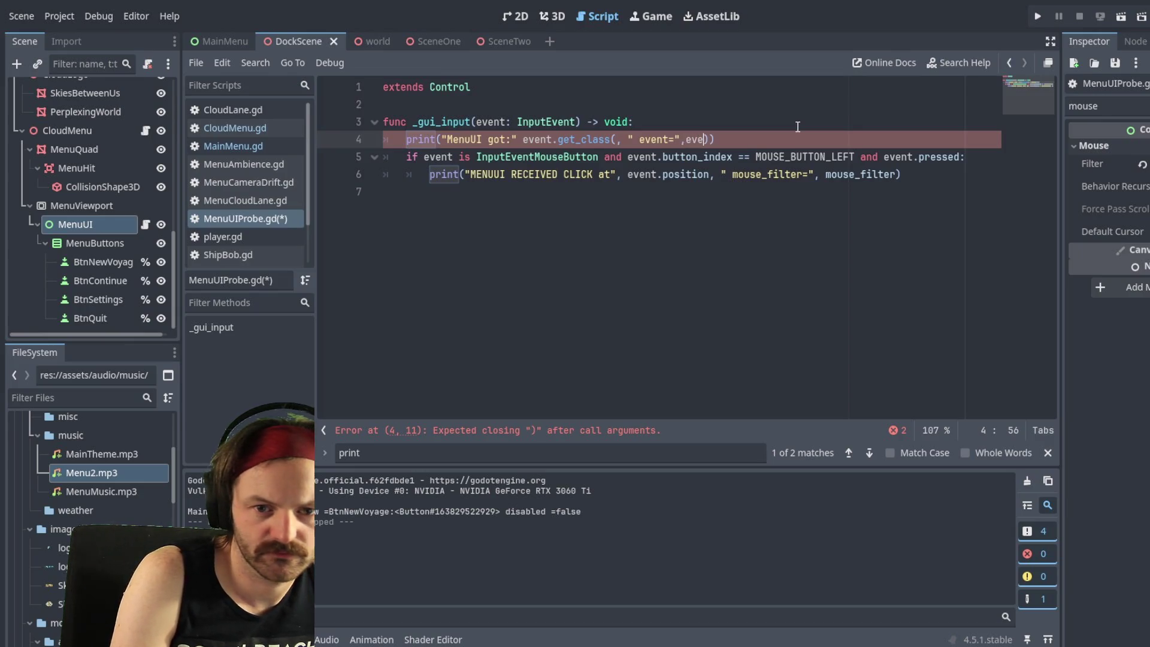
{"action": "type", "text": "t"}
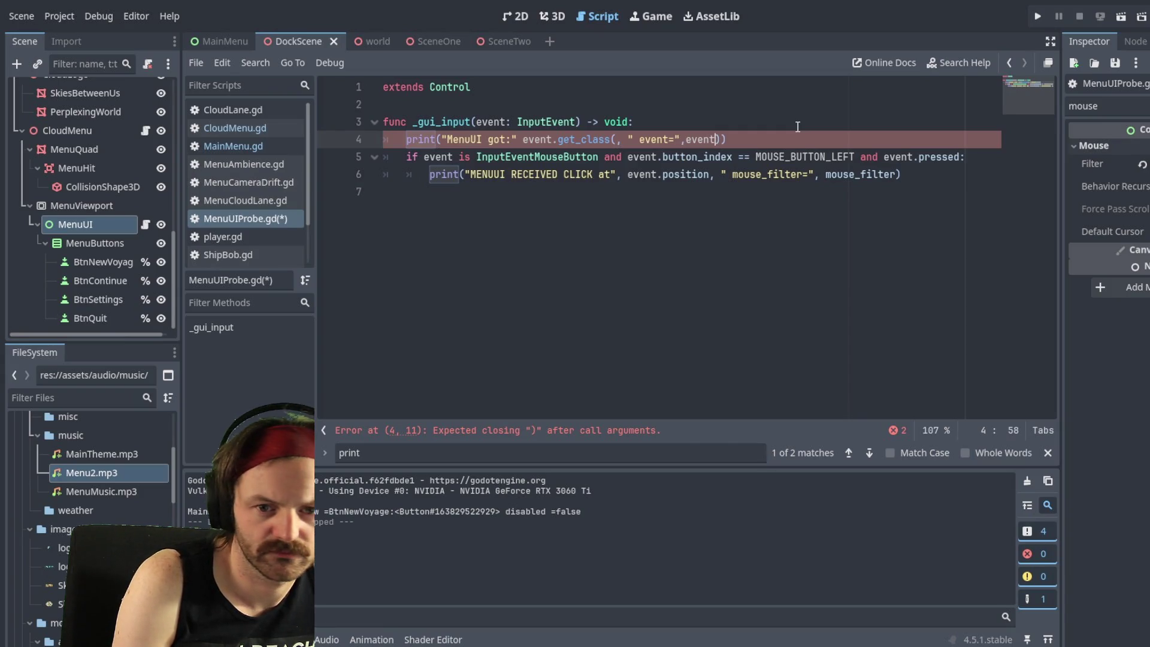
{"action": "key", "text": "Left"}
{"action": "key", "text": "Left"}
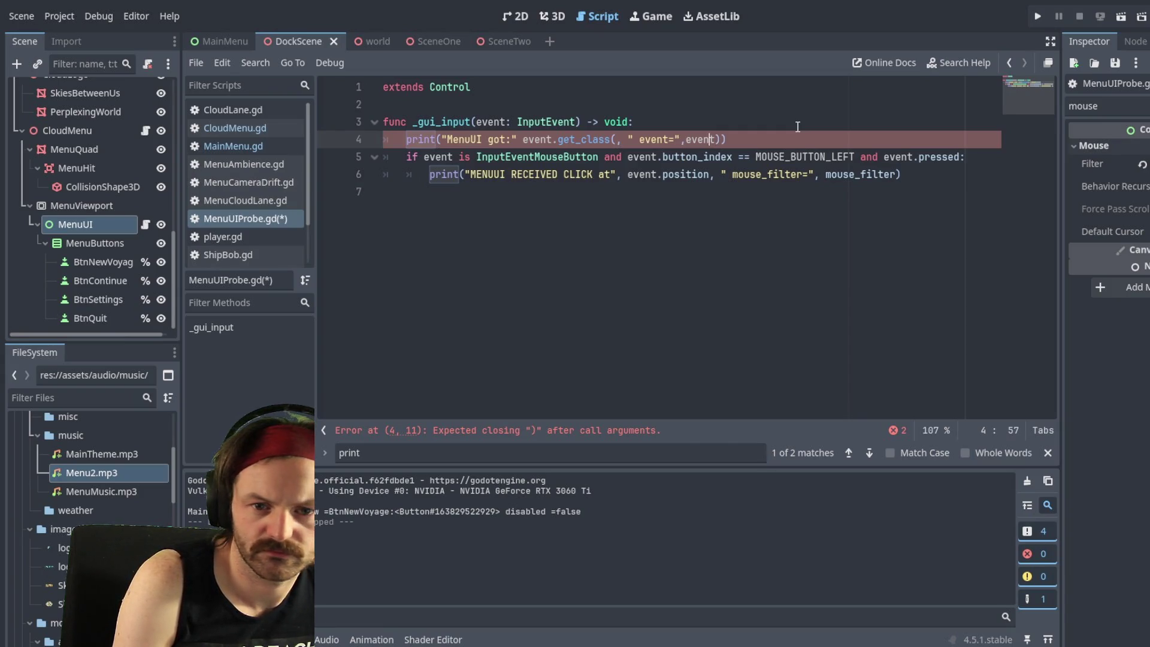
{"action": "key", "text": "Left"}
{"action": "key", "text": "Left"}
{"action": "key", "text": "Left"}
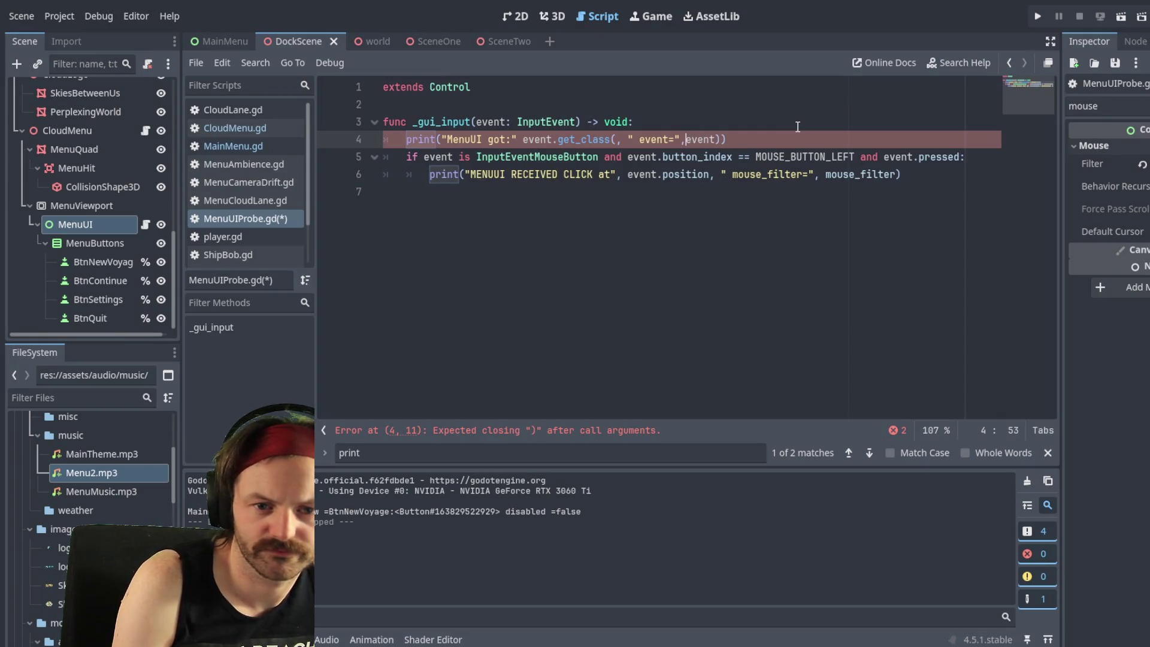
{"action": "key", "text": "ctrl+s"}
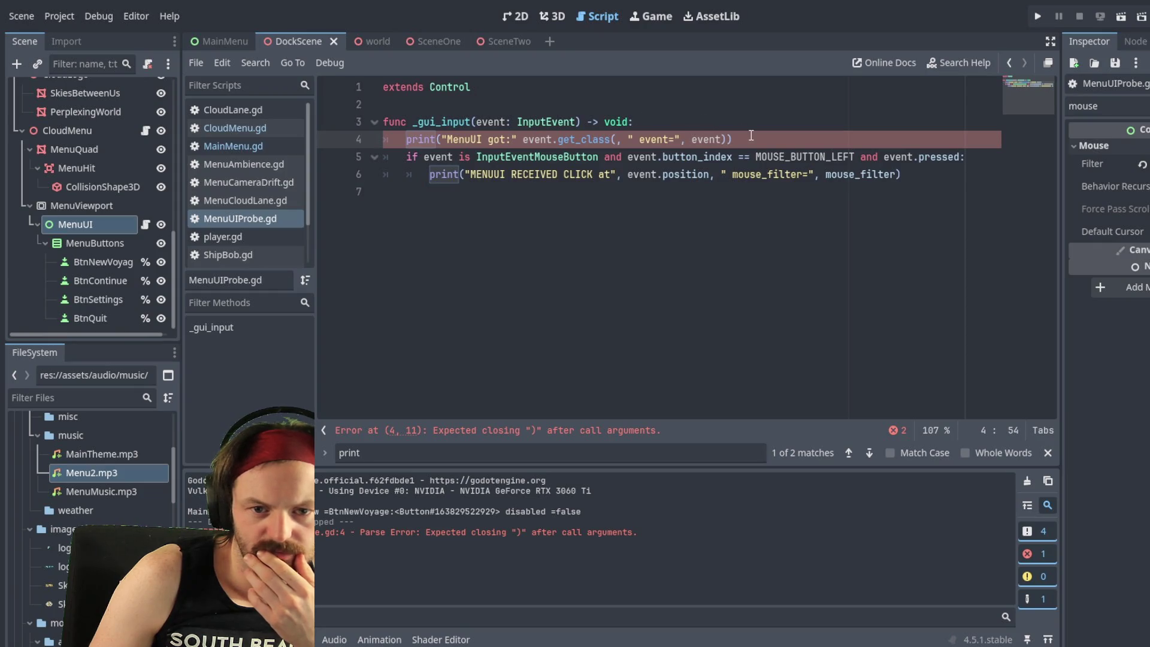
{"action": "left_click", "coordinate": [748, 138]}
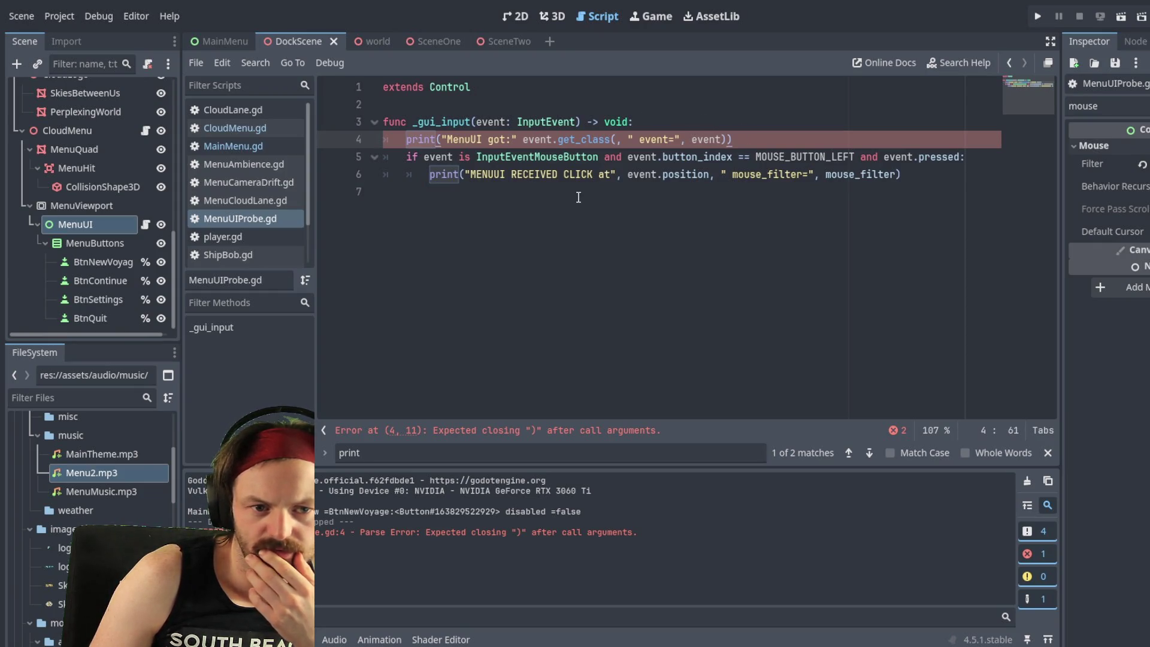
Step: Run the project to test MenuUIProbe.gd, which halts with a line 4 parse error
{"action": "key", "text": "ctrl+End"}
{"action": "left_click", "coordinate": [1038, 16]}
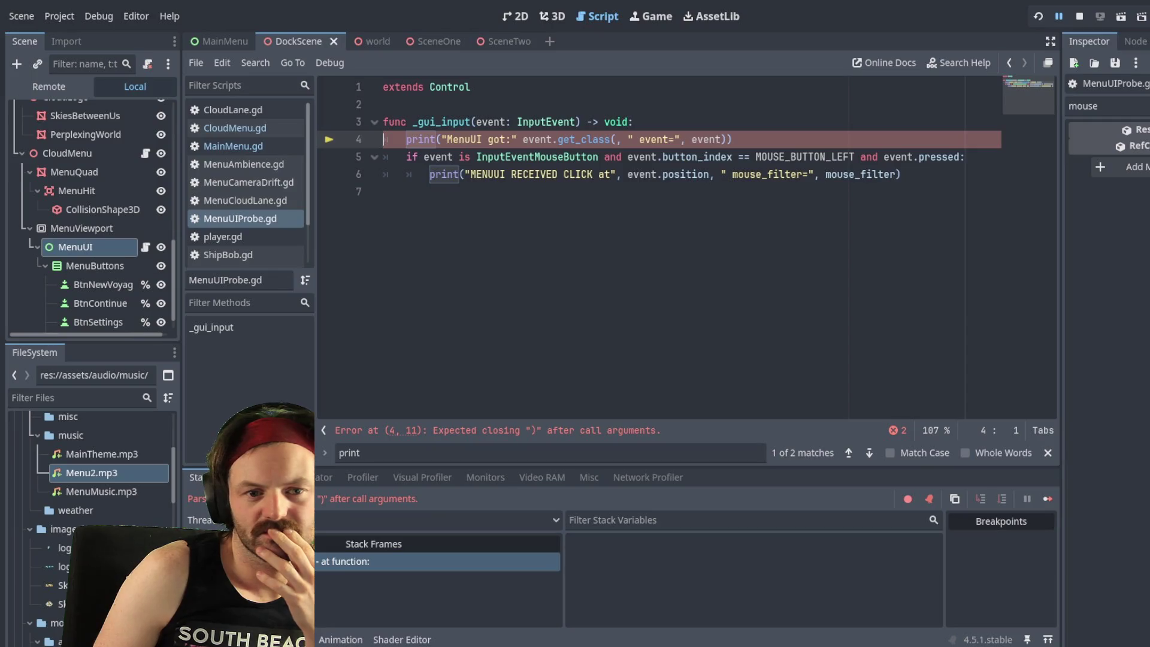
Step: Restart the game and delete the extra closing parenthesis on line 4
{"action": "key", "text": "F8"}
{"action": "key", "text": "F5"}
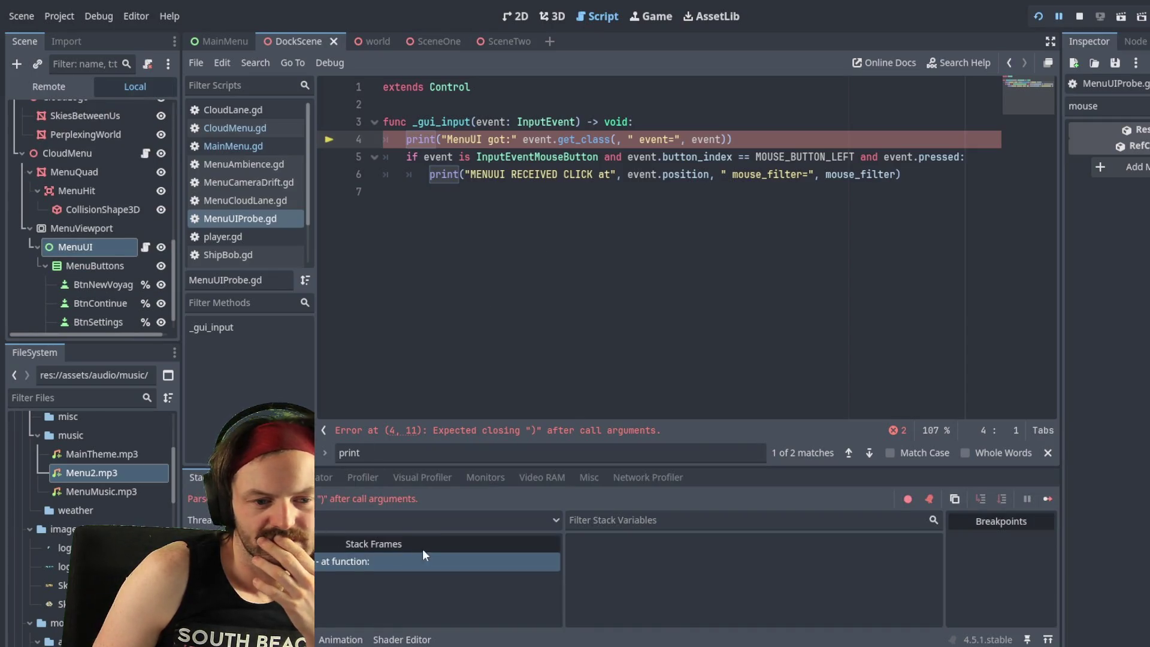
{"action": "left_click", "coordinate": [466, 420]}
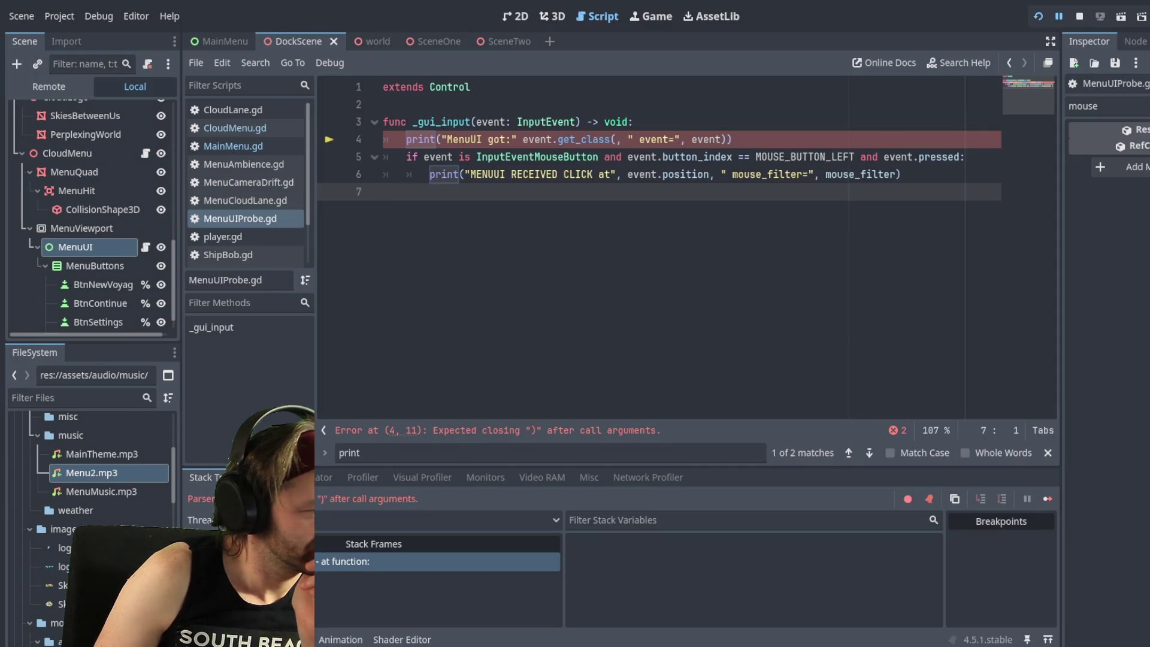
{"action": "left_click", "coordinate": [498, 430]}
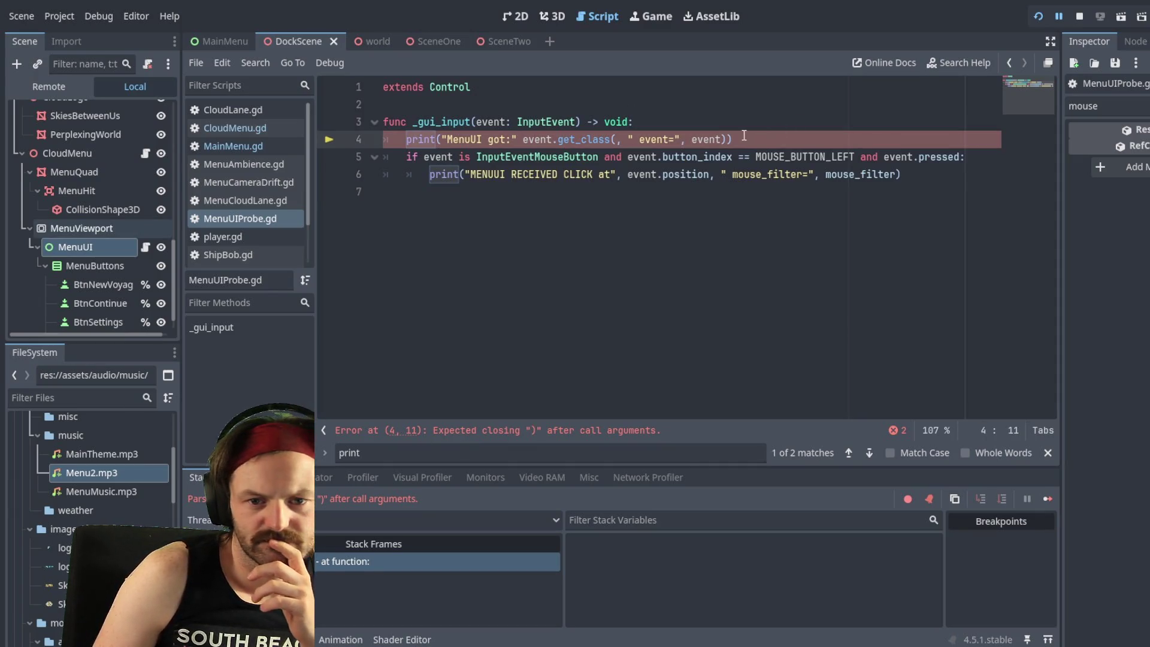
{"action": "left_click", "coordinate": [800, 144]}
{"action": "key", "text": "BackSpace"}
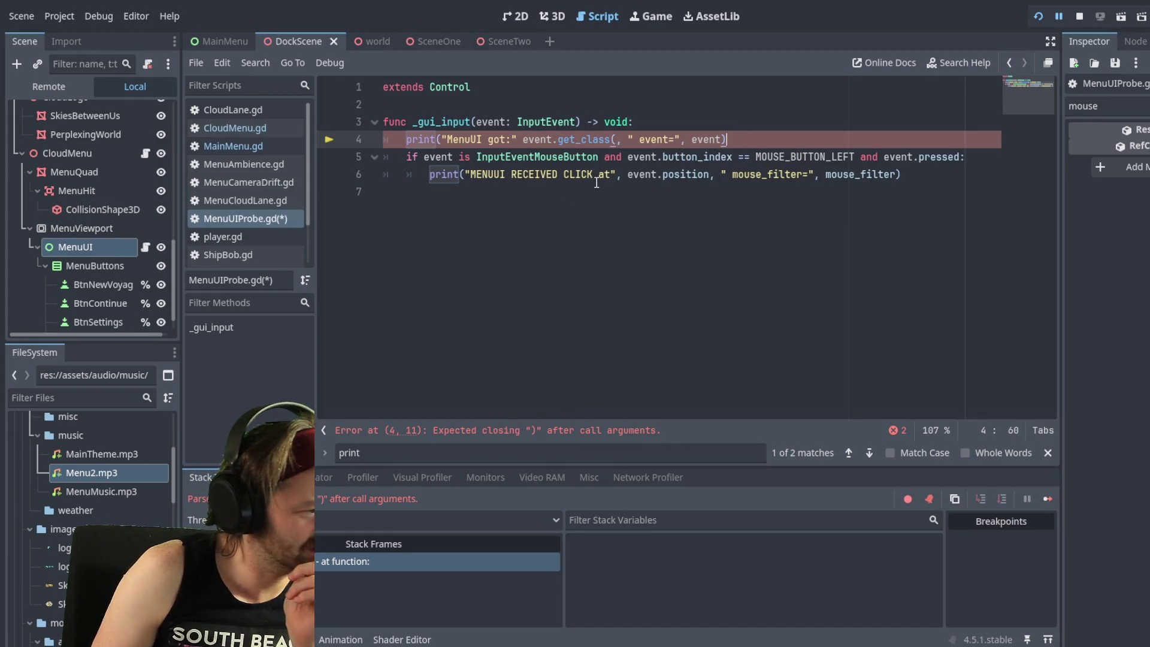
Step: Close get_class() and add the missing comma after "MenuUI got:", then save
{"action": "left_click", "coordinate": [615, 139]}
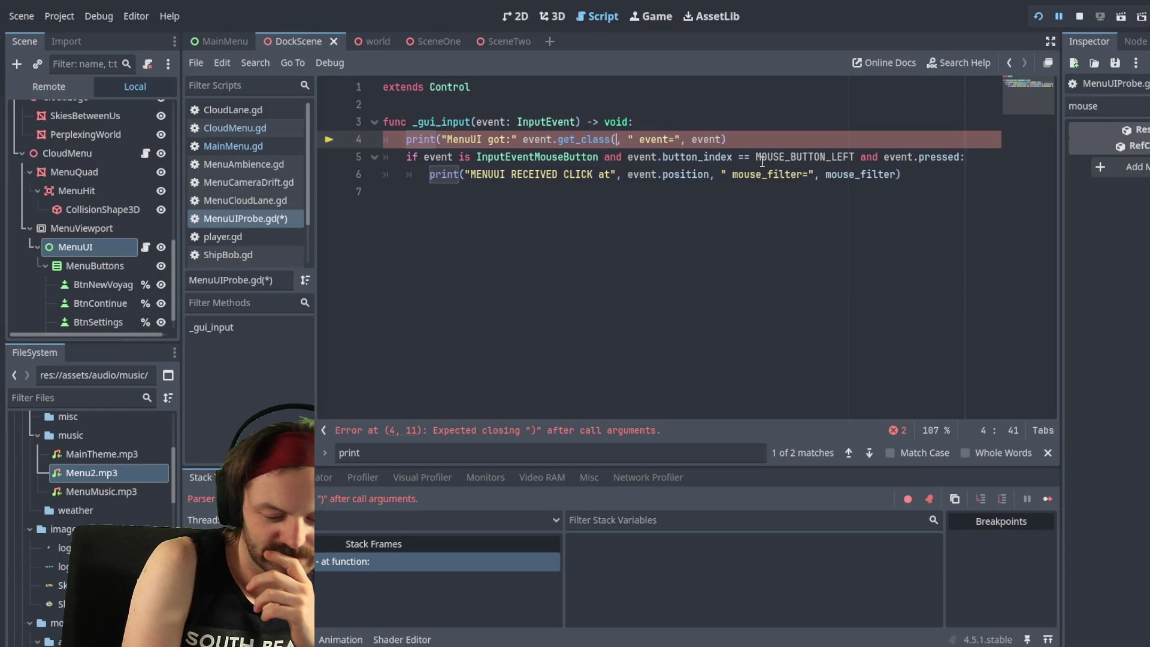
{"action": "type", "text": ")"}
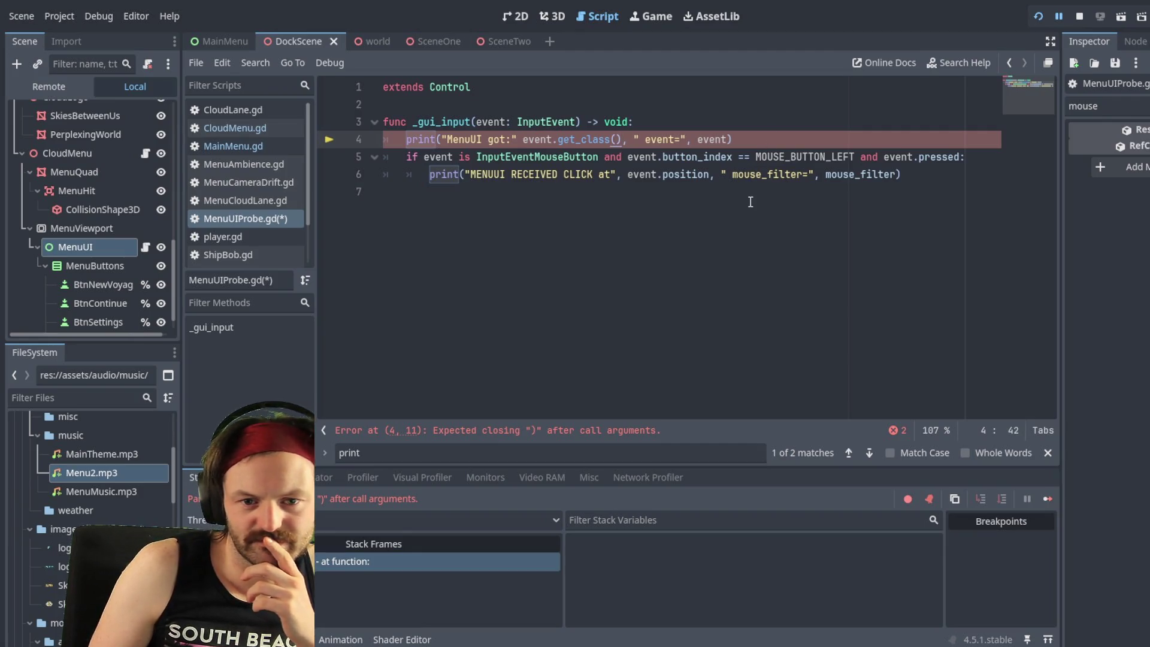
{"action": "left_click", "coordinate": [632, 211]}
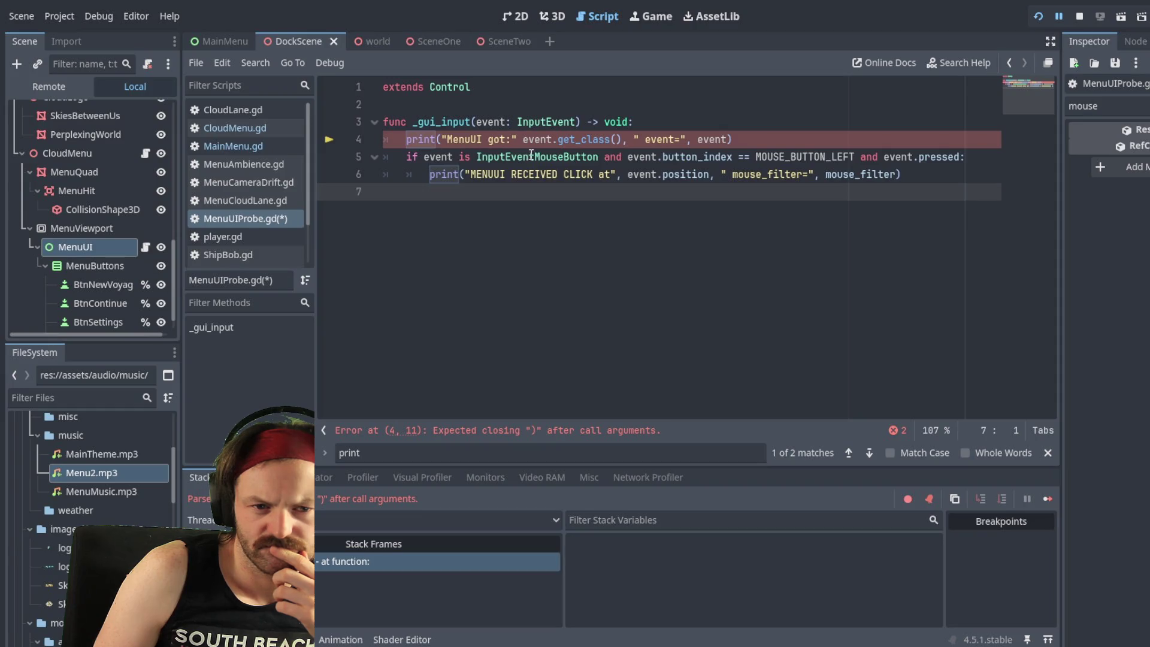
{"action": "key", "text": "F5"}
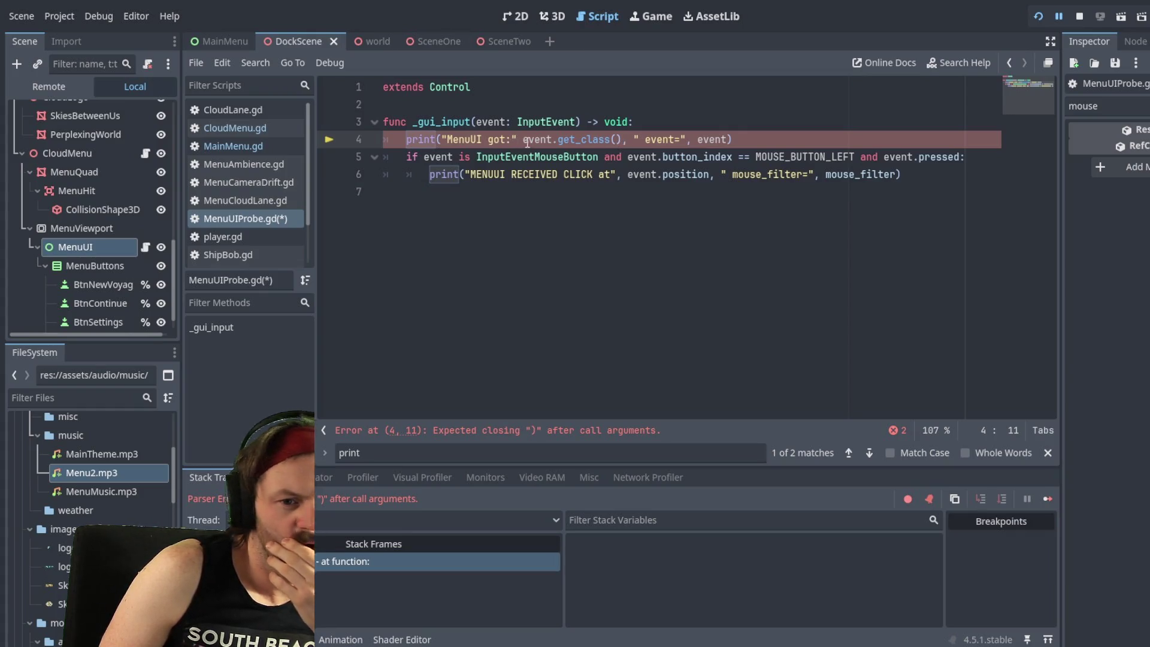
{"action": "type", "text": ","}
{"action": "left_click", "coordinate": [629, 123]}
{"action": "key", "text": "Down"}
{"action": "key", "text": "End"}
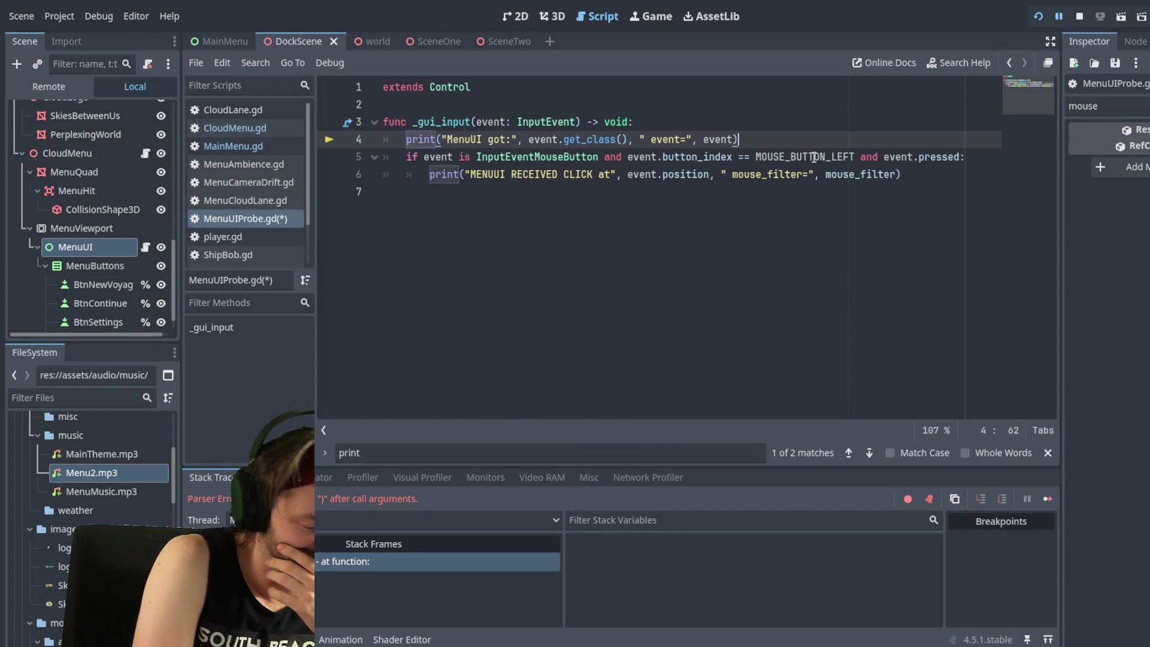
{"action": "key", "text": "ctrl+s"}
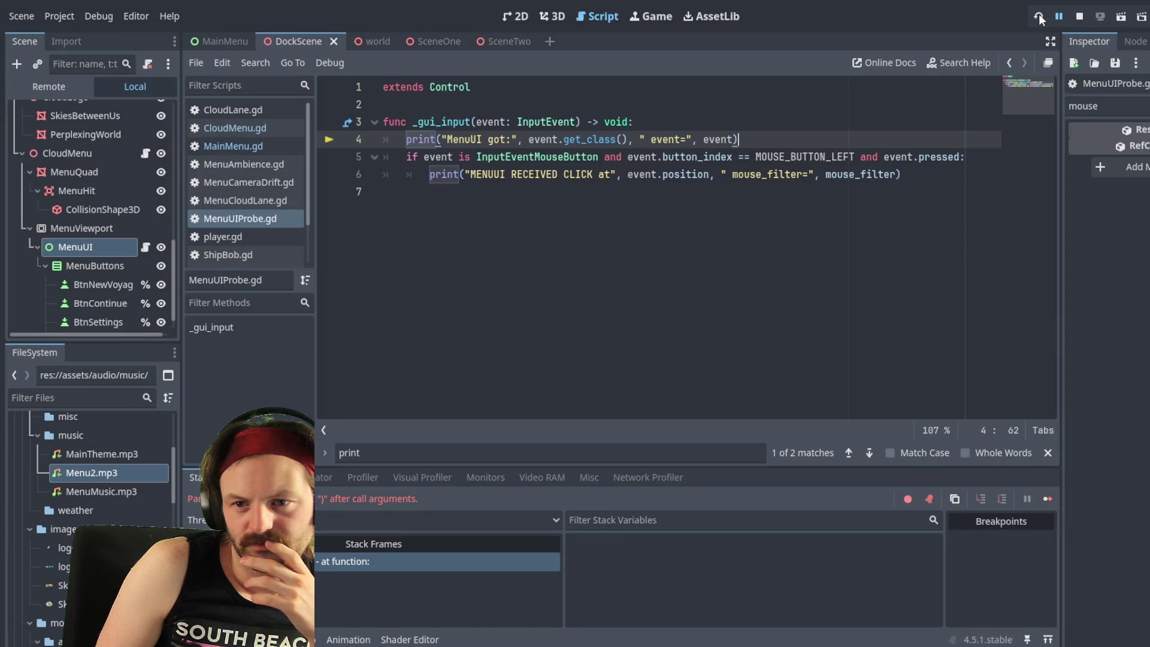
Step: Restart the game with the fixed script, then start trimming _gui_input on line 3
{"action": "key", "text": "F5"}
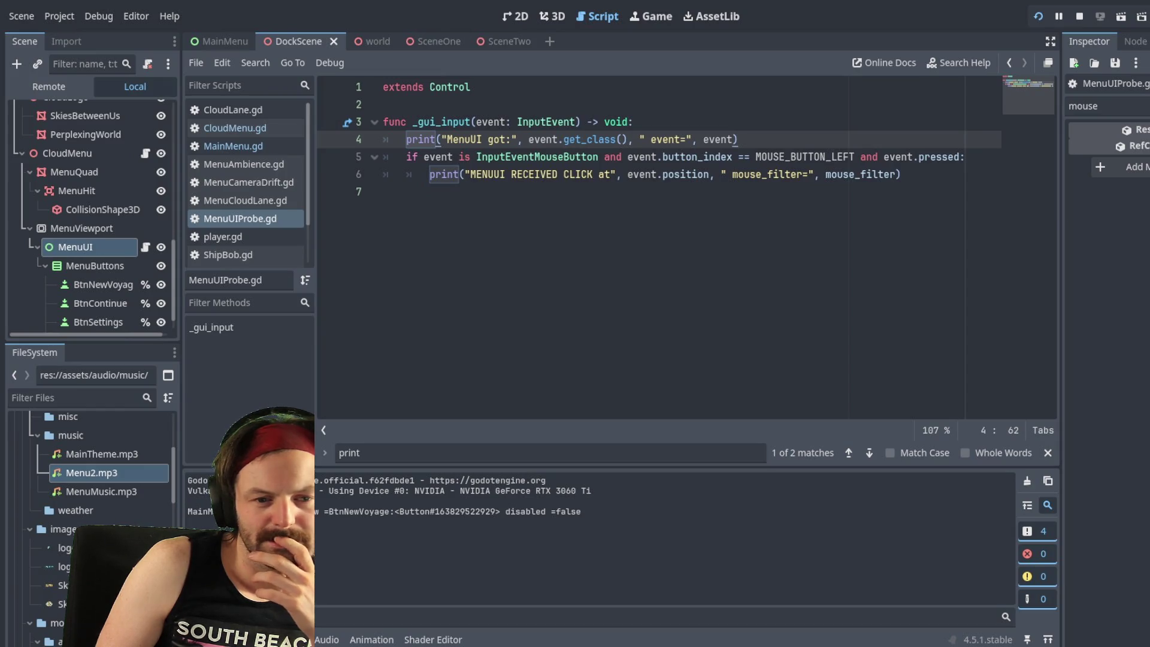
{"action": "left_click", "coordinate": [249, 372]}
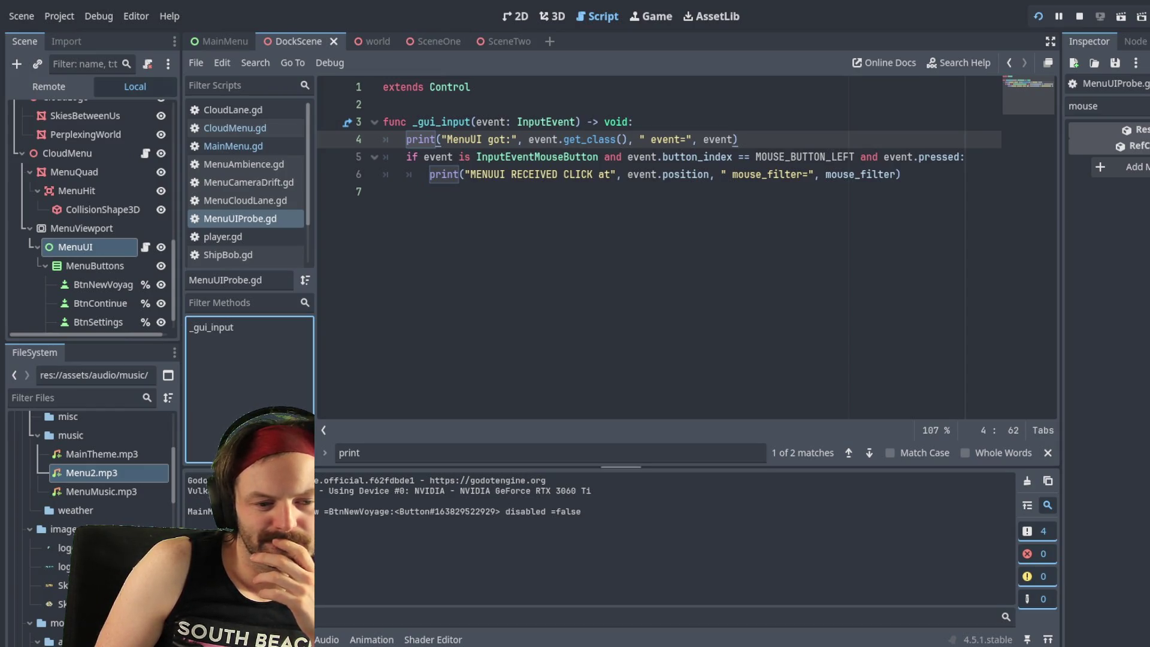
{"action": "left_click", "coordinate": [588, 509]}
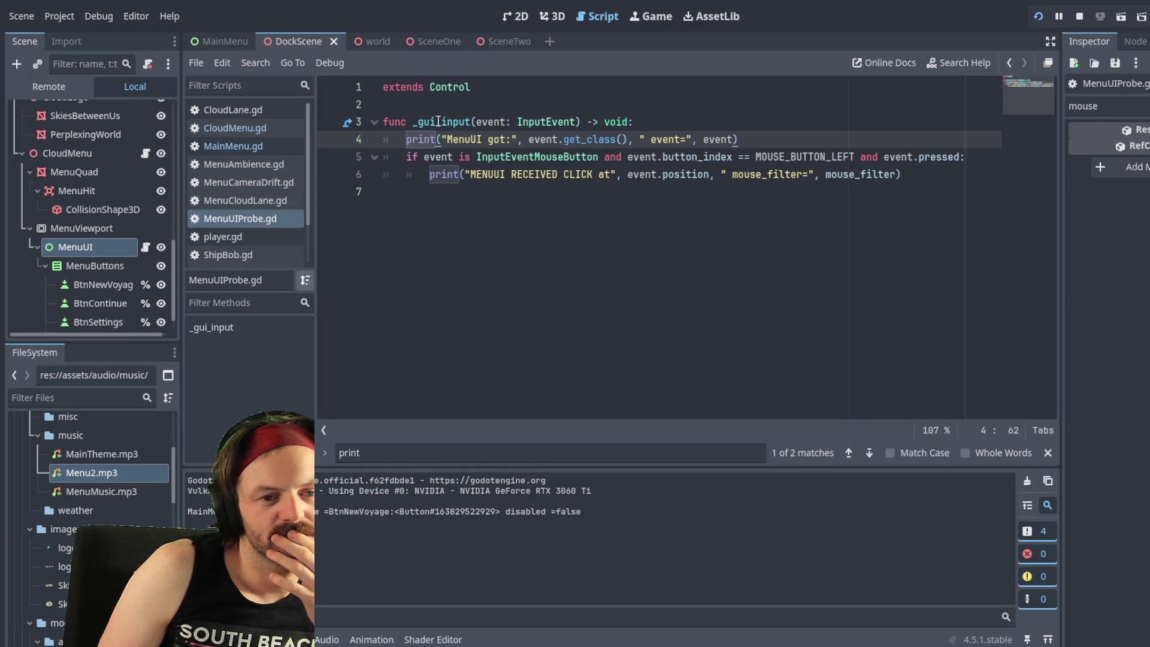
{"action": "left_click", "coordinate": [584, 127]}
{"action": "key", "text": "BackSpace"}
{"action": "key", "text": "BackSpace"}
{"action": "key", "text": "BackSpace"}
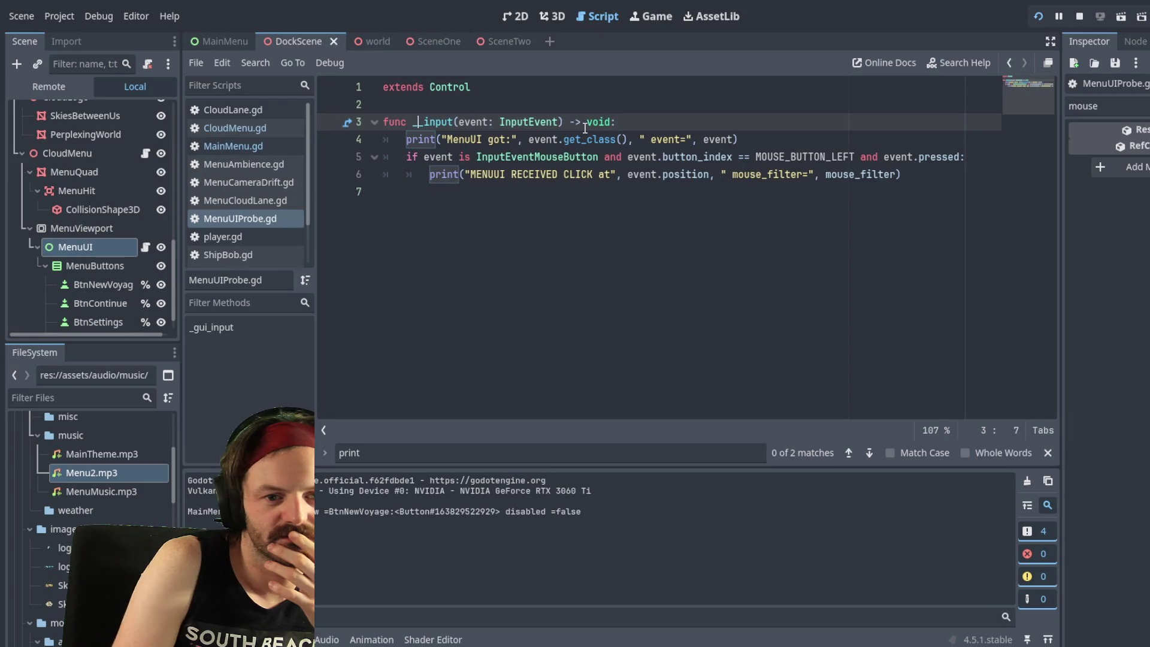
Step: Shorten the line 3 handler to _input, save, and review the logged events in Output
{"action": "key", "text": "BackSpace"}
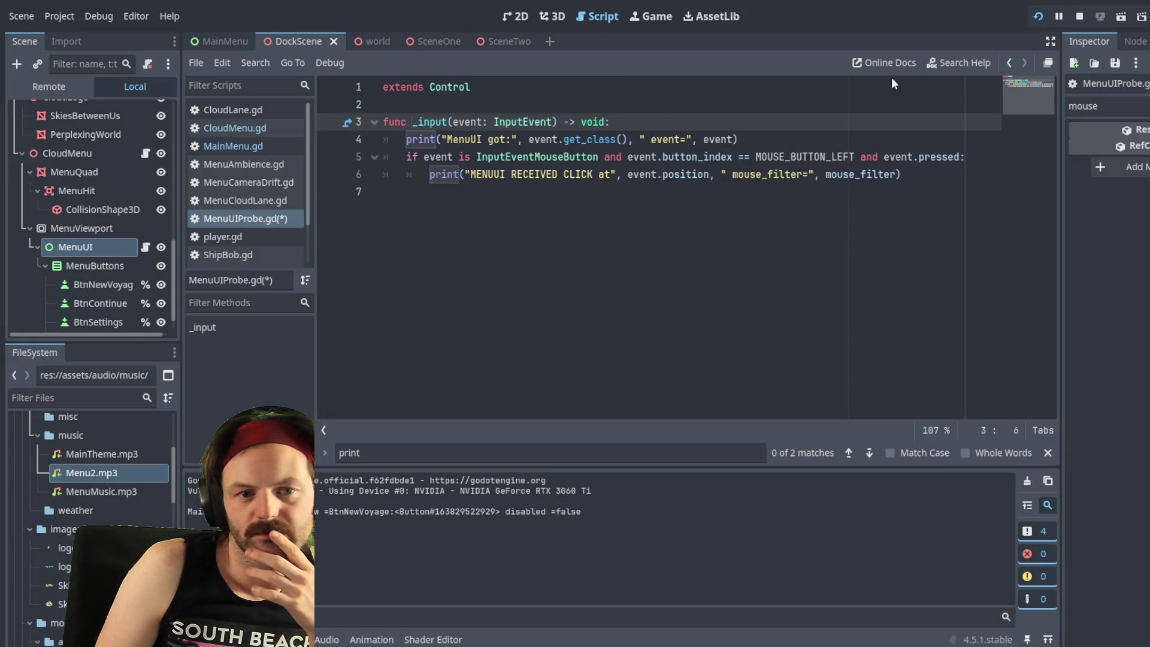
{"action": "key", "text": "ctrl+s"}
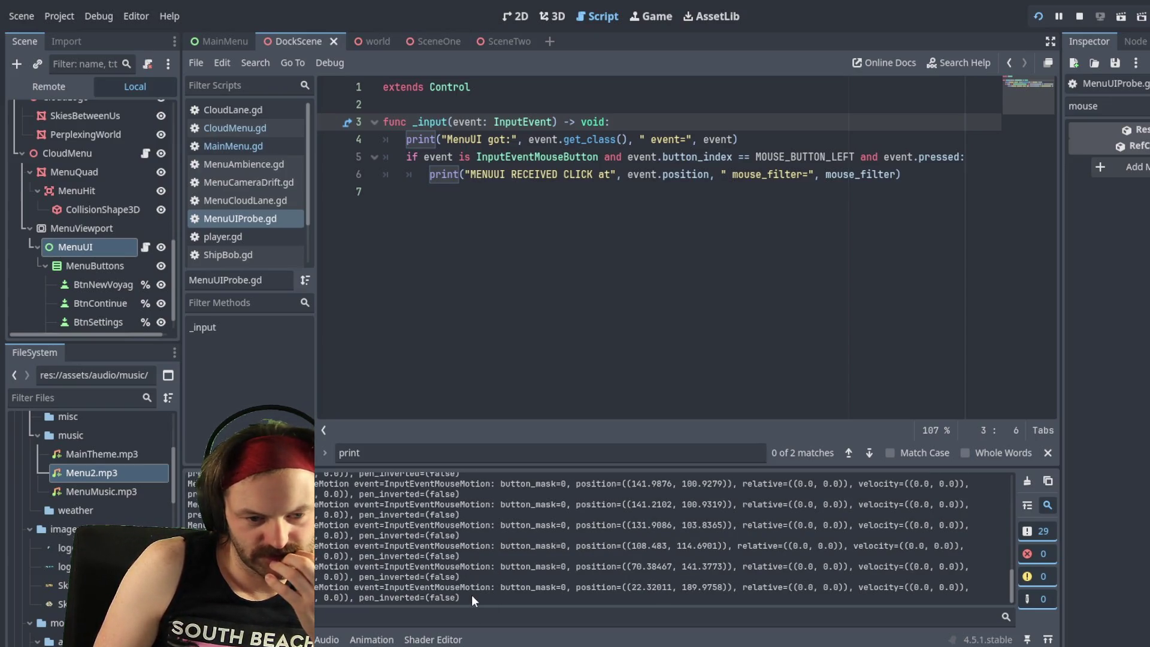
{"action": "scroll", "coordinate": [469, 537], "scroll_direction": "up", "scroll_amount": 2}
{"action": "scroll", "coordinate": [469, 537], "scroll_direction": "up", "scroll_amount": 4}
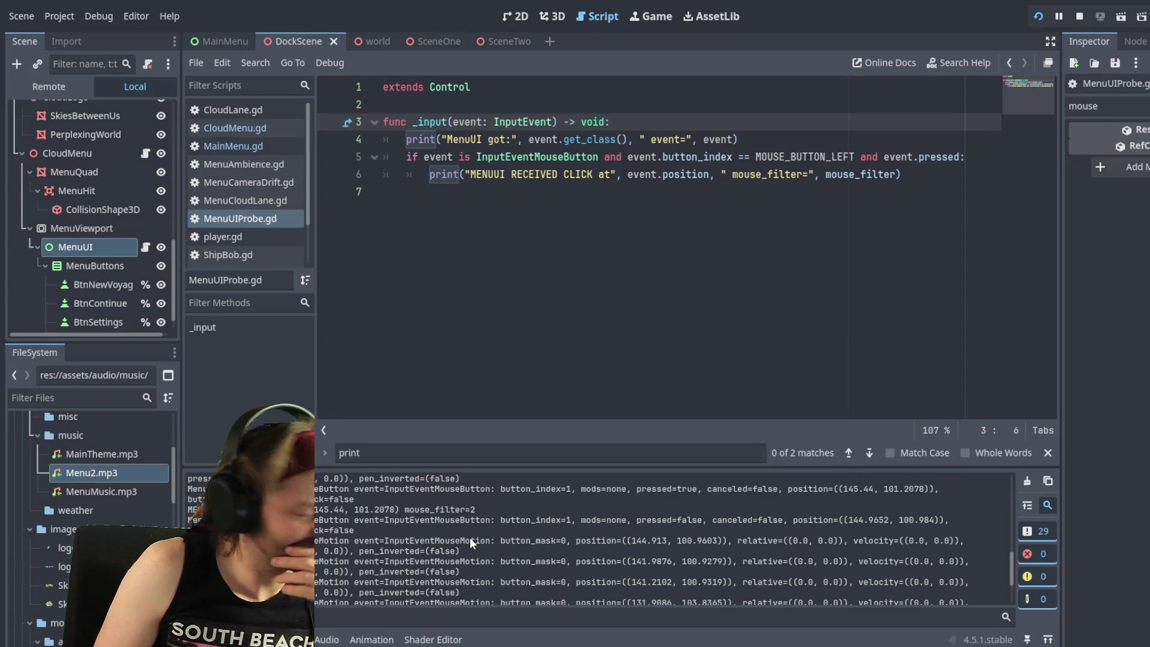
{"action": "scroll", "coordinate": [512, 533], "scroll_direction": "up", "scroll_amount": 5}
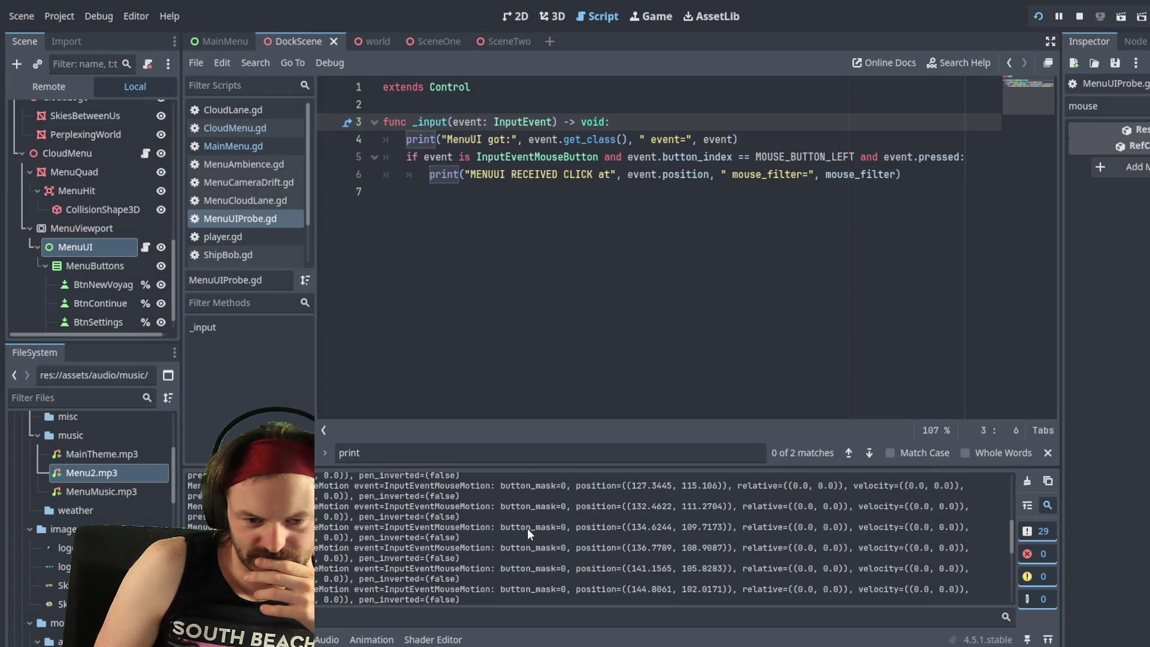
{"action": "scroll", "coordinate": [527, 528], "scroll_direction": "down", "scroll_amount": 5}
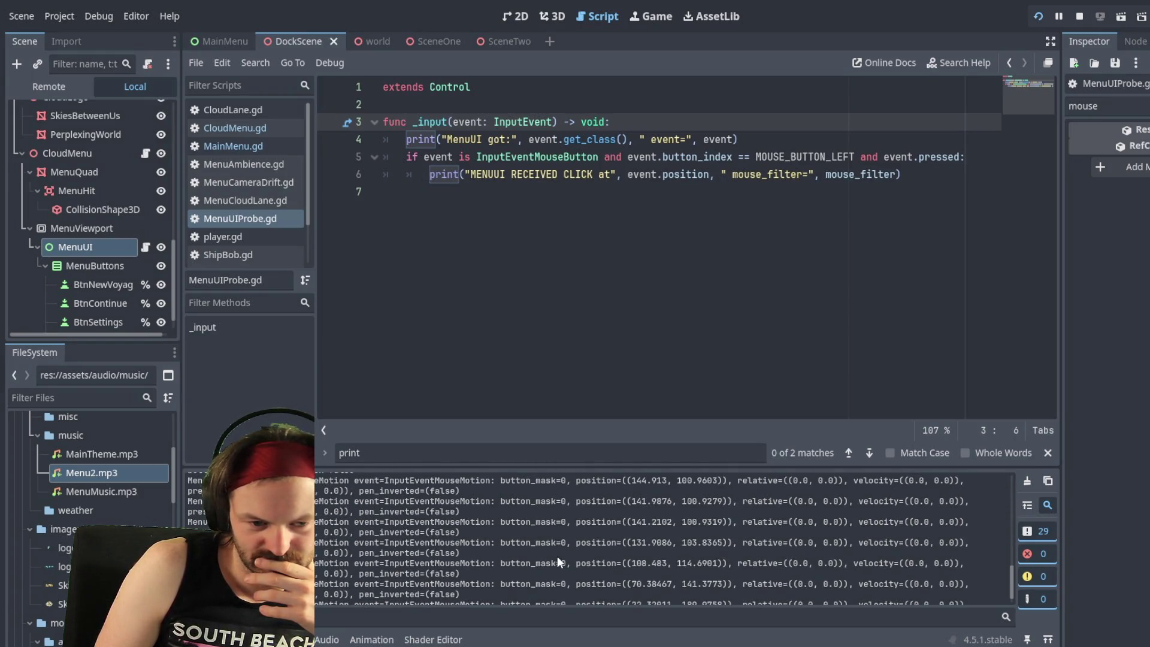
{"action": "scroll", "coordinate": [497, 561], "scroll_direction": "down", "scroll_amount": 2}
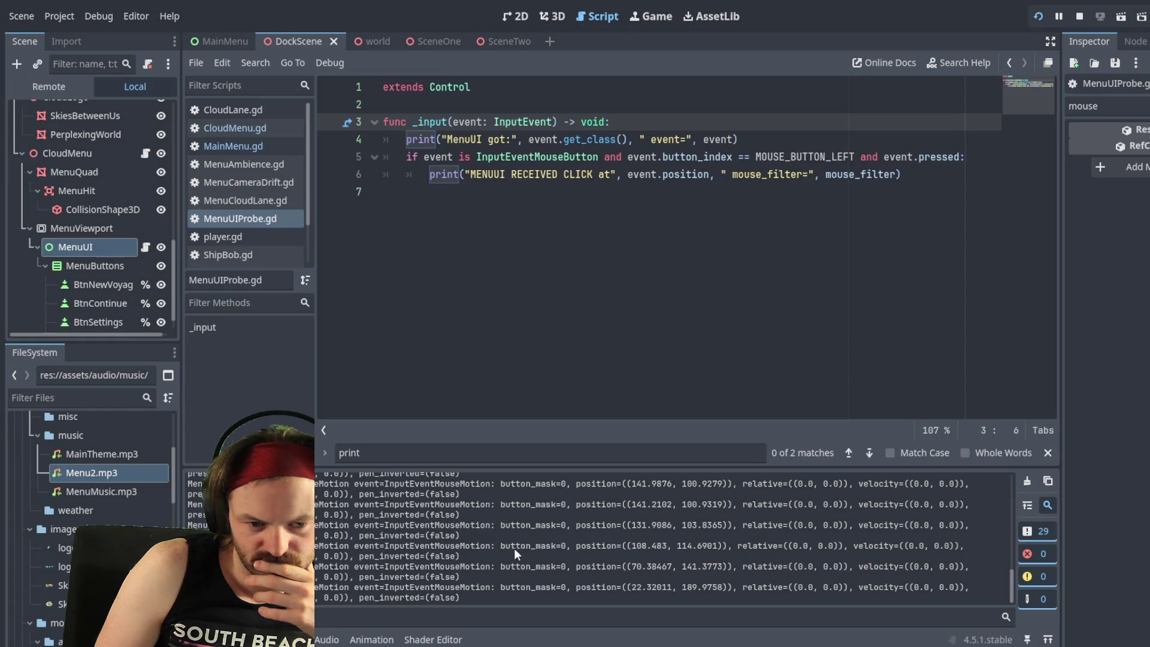
Step: Rerun the scene and pick out the pressed=true event line in the Output log
{"action": "left_click", "coordinate": [1039, 17]}
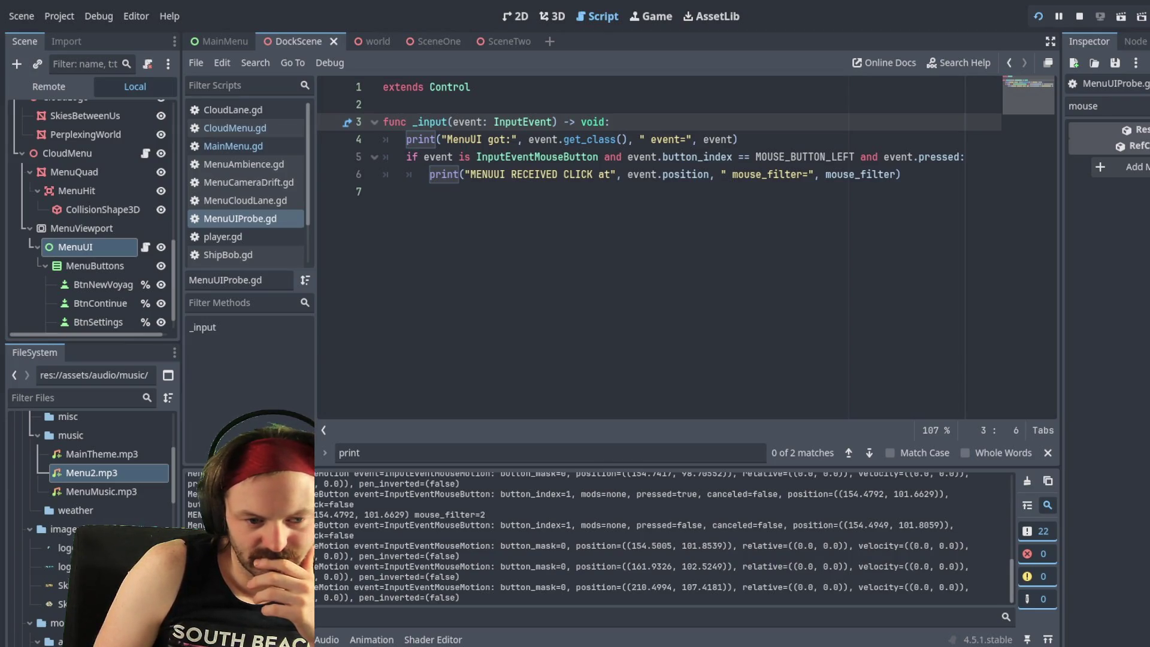
{"action": "scroll", "coordinate": [659, 536], "scroll_direction": "up", "scroll_amount": 1}
{"action": "scroll", "coordinate": [658, 536], "scroll_direction": "up", "scroll_amount": 6}
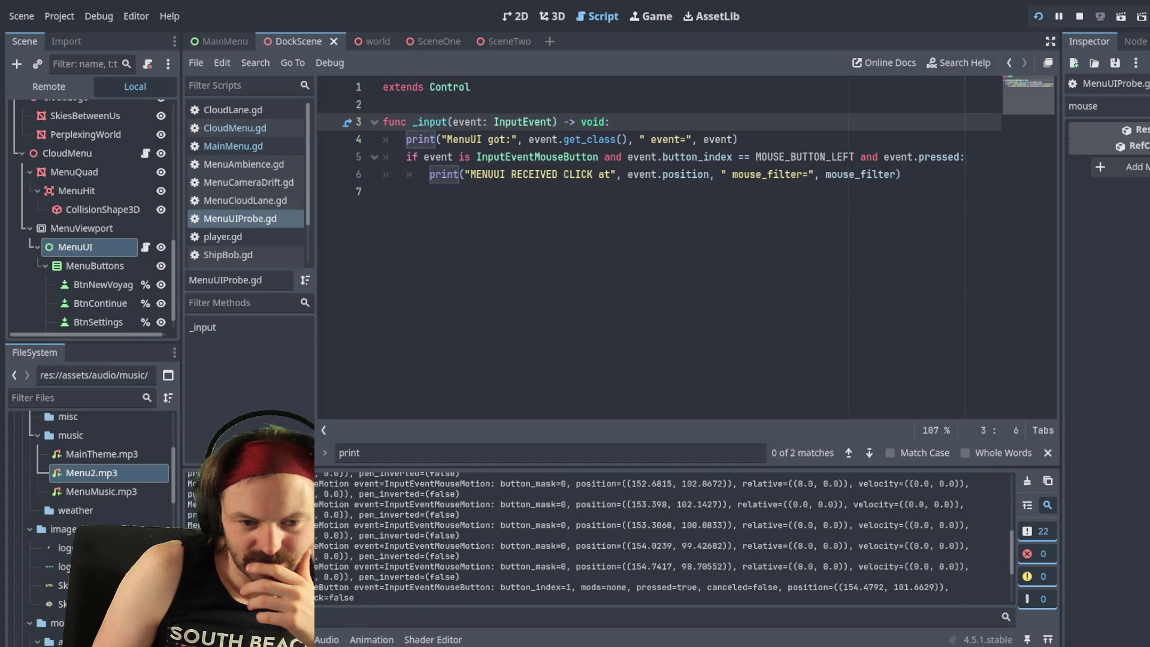
{"action": "scroll", "coordinate": [659, 536], "scroll_direction": "down", "scroll_amount": 5}
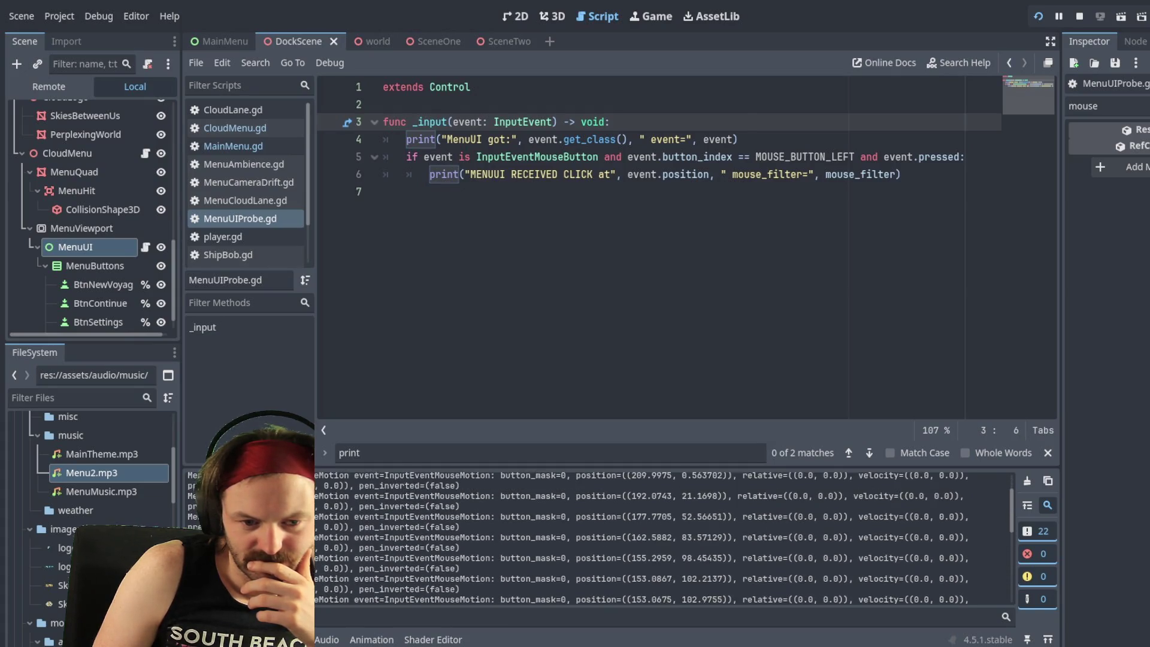
{"action": "scroll", "coordinate": [659, 536], "scroll_direction": "down", "scroll_amount": 3}
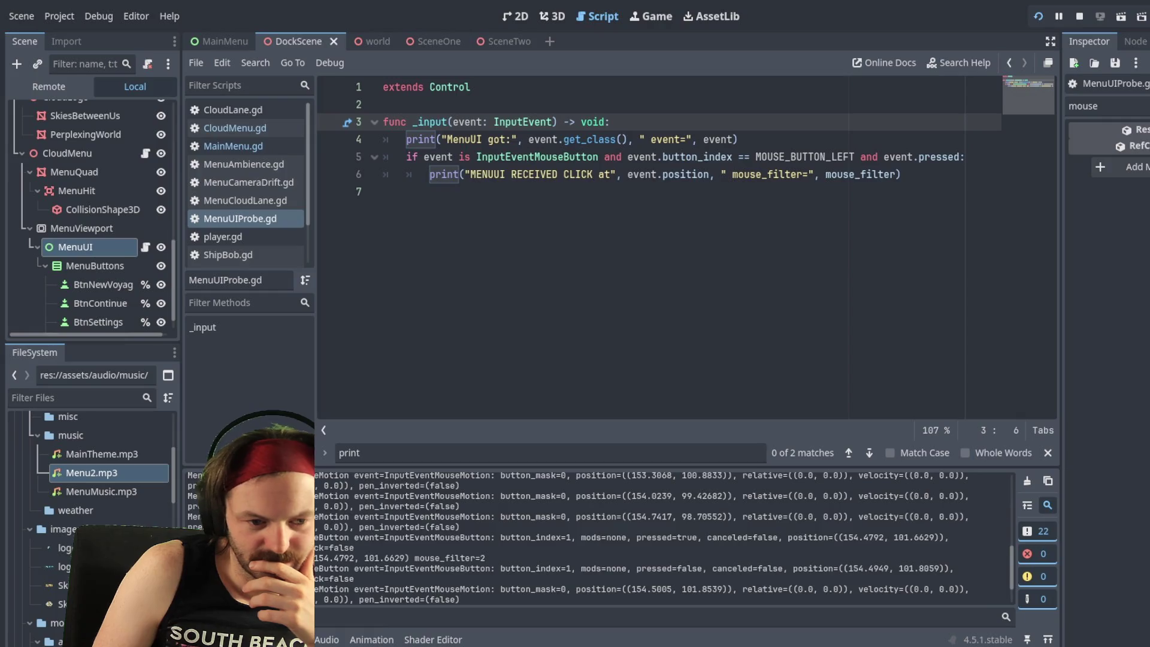
{"action": "scroll", "coordinate": [659, 536], "scroll_direction": "down", "scroll_amount": 1}
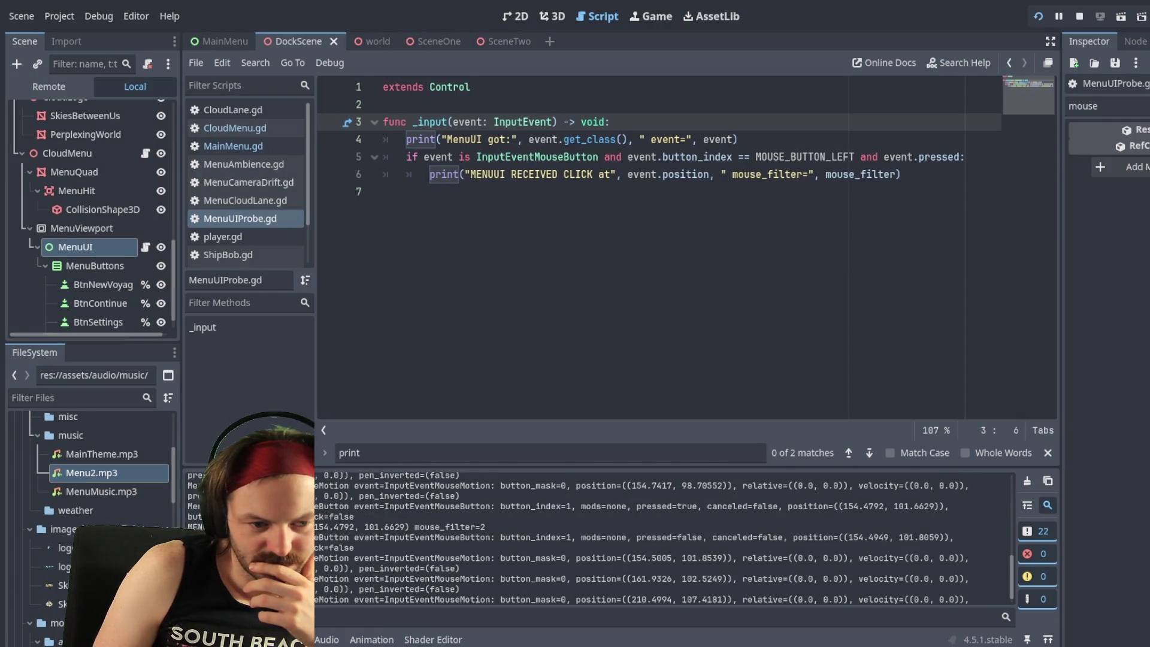
{"action": "triple_click", "coordinate": [398, 509]}
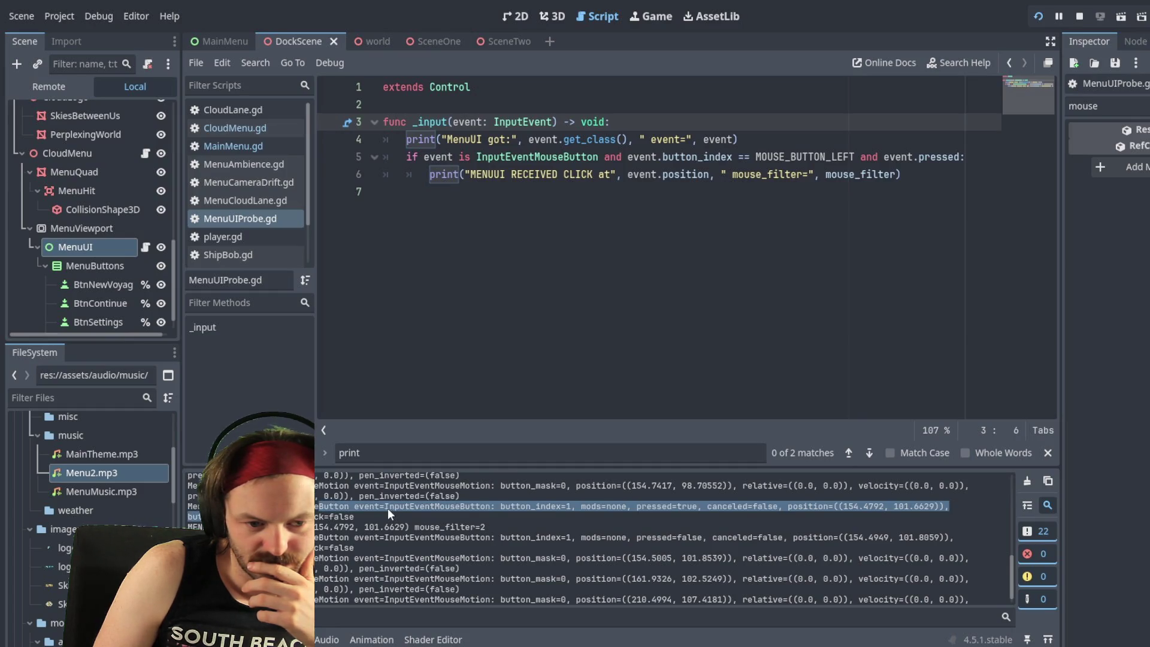
{"action": "left_click", "coordinate": [392, 506]}
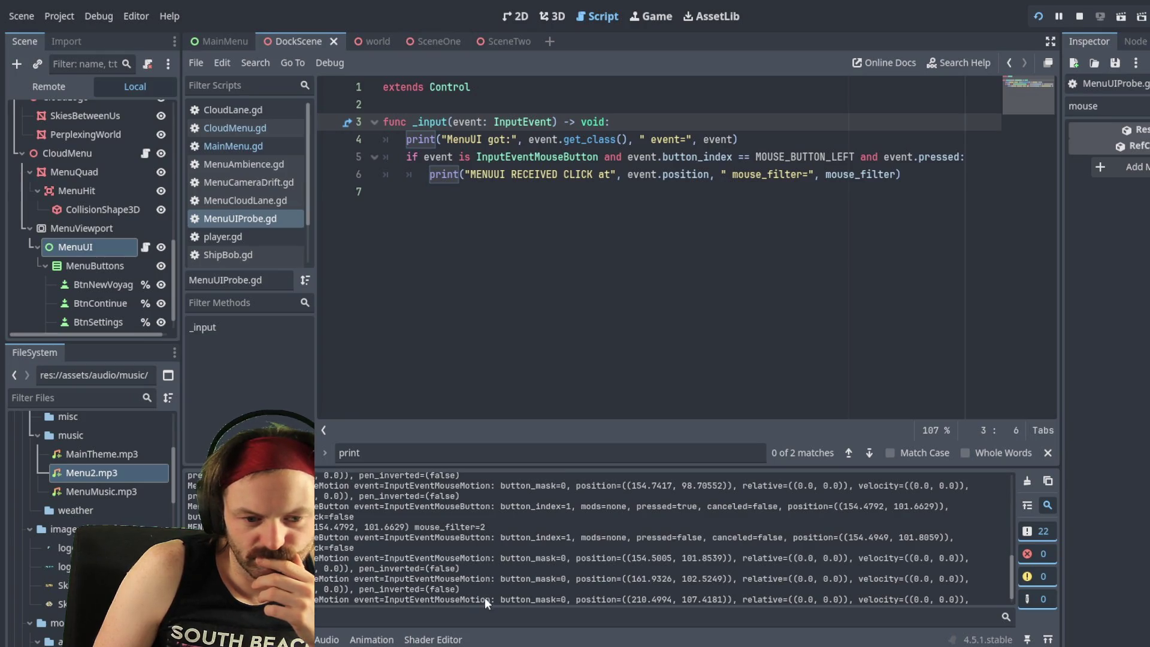
{"action": "mouse_move", "coordinate": [471, 598]}
{"action": "left_mouse_down"}
{"action": "mouse_move", "coordinate": [209, 492]}
{"action": "mouse_move", "coordinate": [194, 514]}
{"action": "left_mouse_up"}
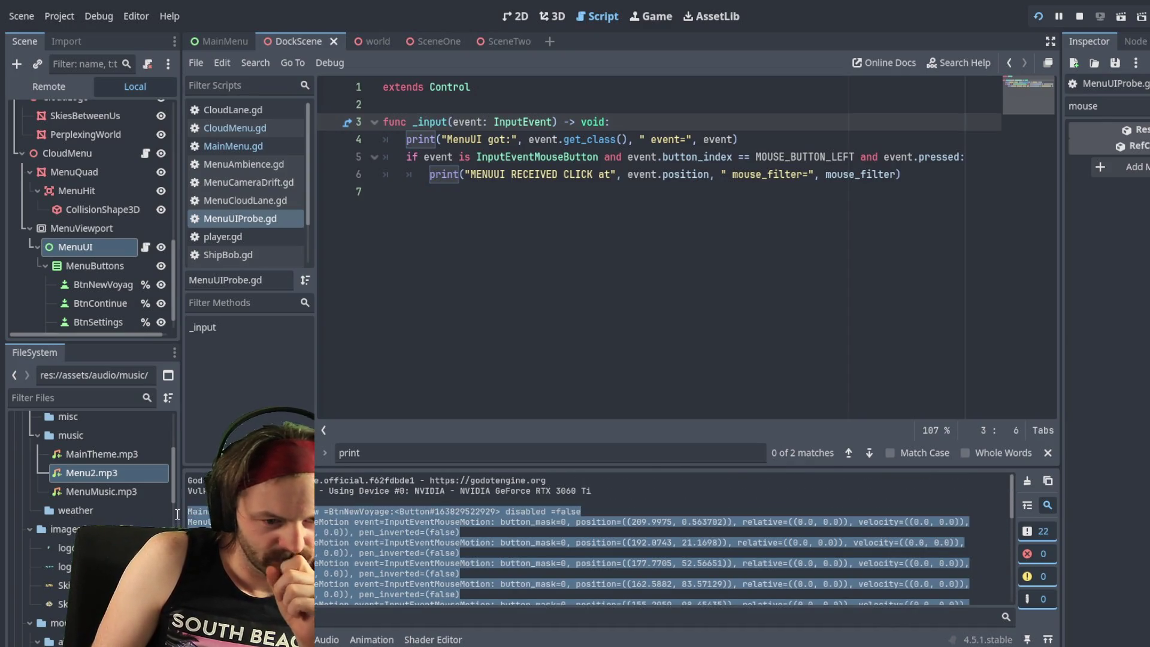
{"action": "left_click", "coordinate": [521, 545]}
Step: Scroll further through the Output log, then stop the game and switch to MainMenu.gd
{"action": "scroll", "coordinate": [491, 537], "scroll_direction": "down", "scroll_amount": 3}
{"action": "scroll", "coordinate": [576, 530], "scroll_direction": "down", "scroll_amount": 1}
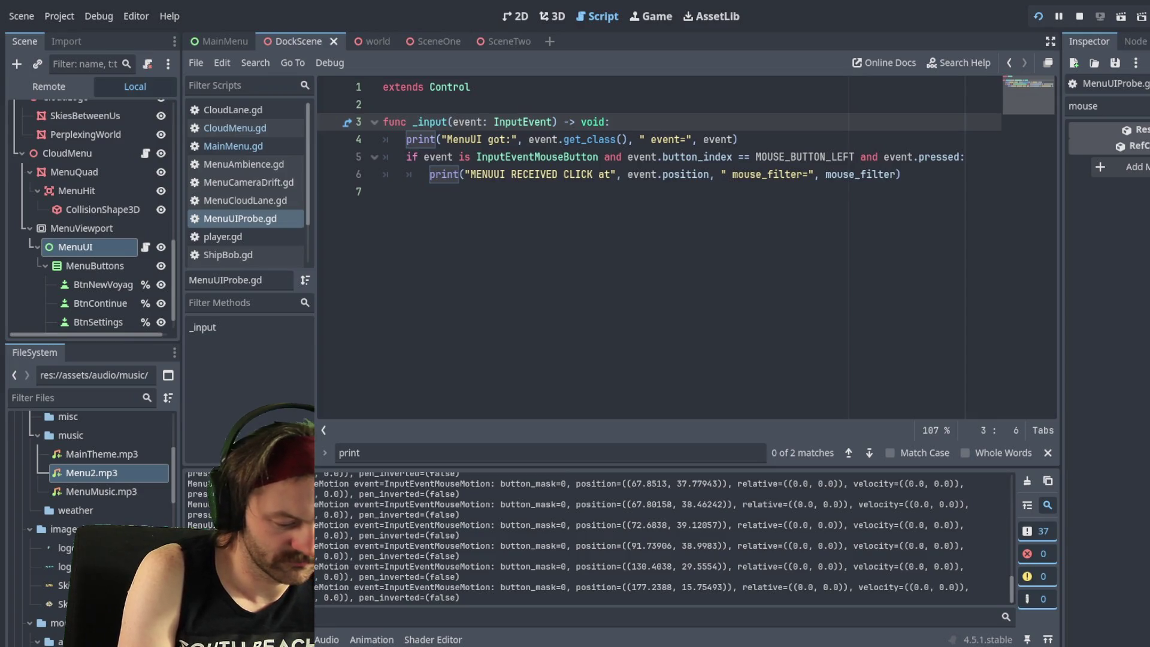
{"action": "left_click", "coordinate": [233, 146]}
Step: Place the caret on the btn_new gui_input connect line 18 in MainMenu.gd
{"action": "scroll", "coordinate": [480, 283], "scroll_direction": "down", "scroll_amount": 3}
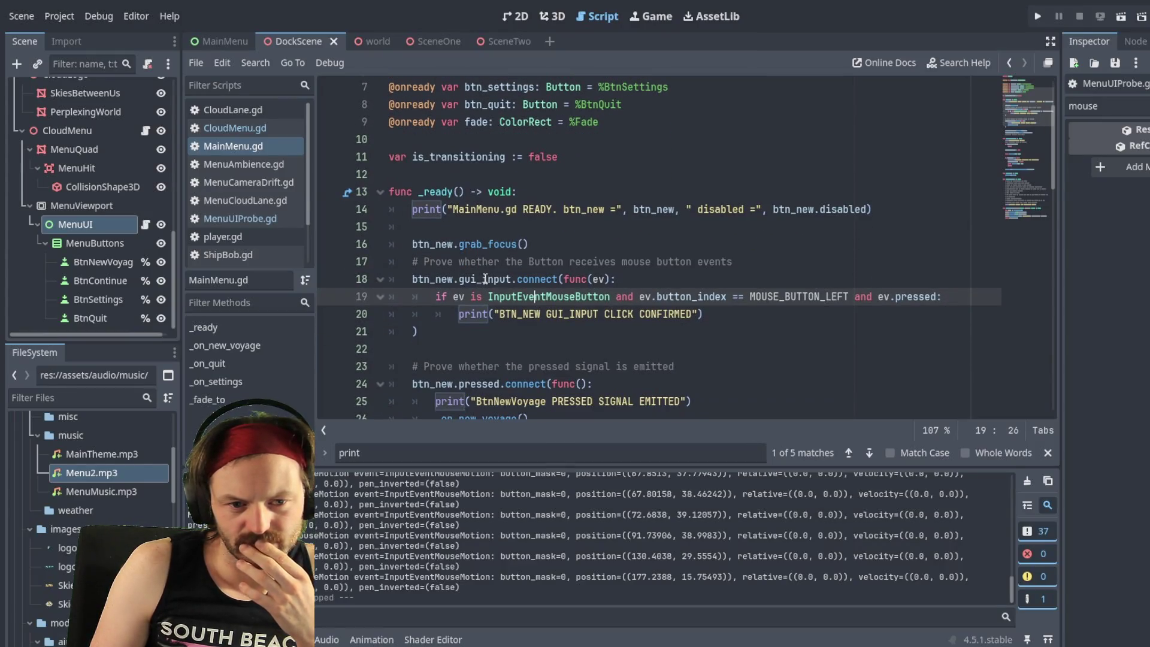
{"action": "left_click", "coordinate": [477, 281]}
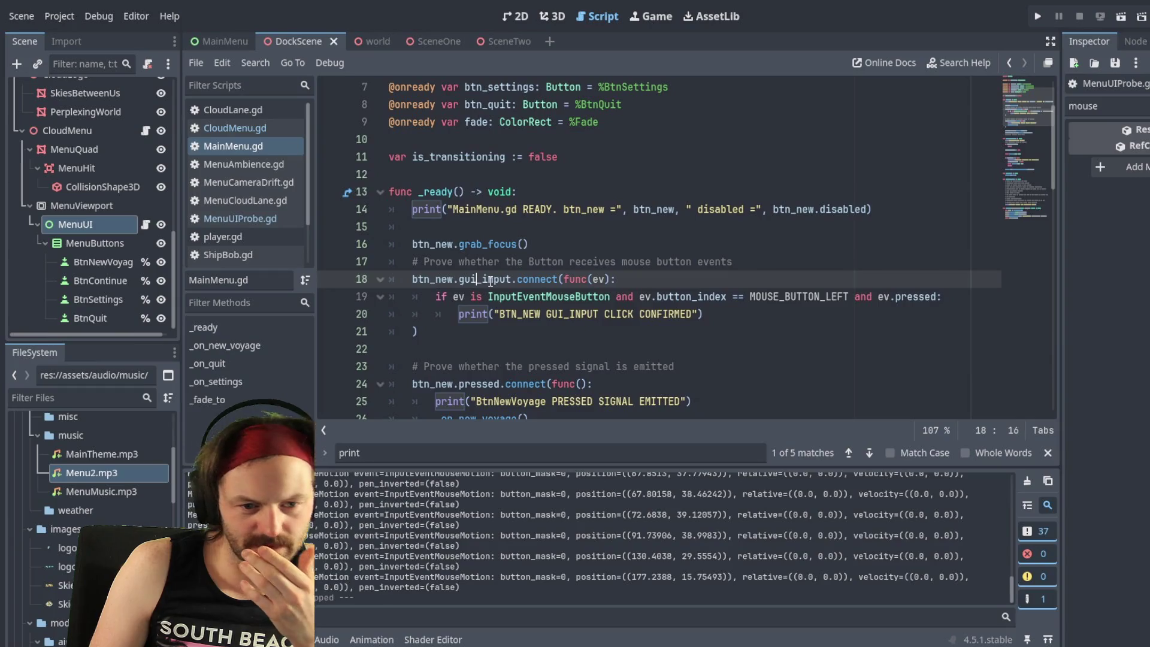
{"action": "key", "text": "Right"}
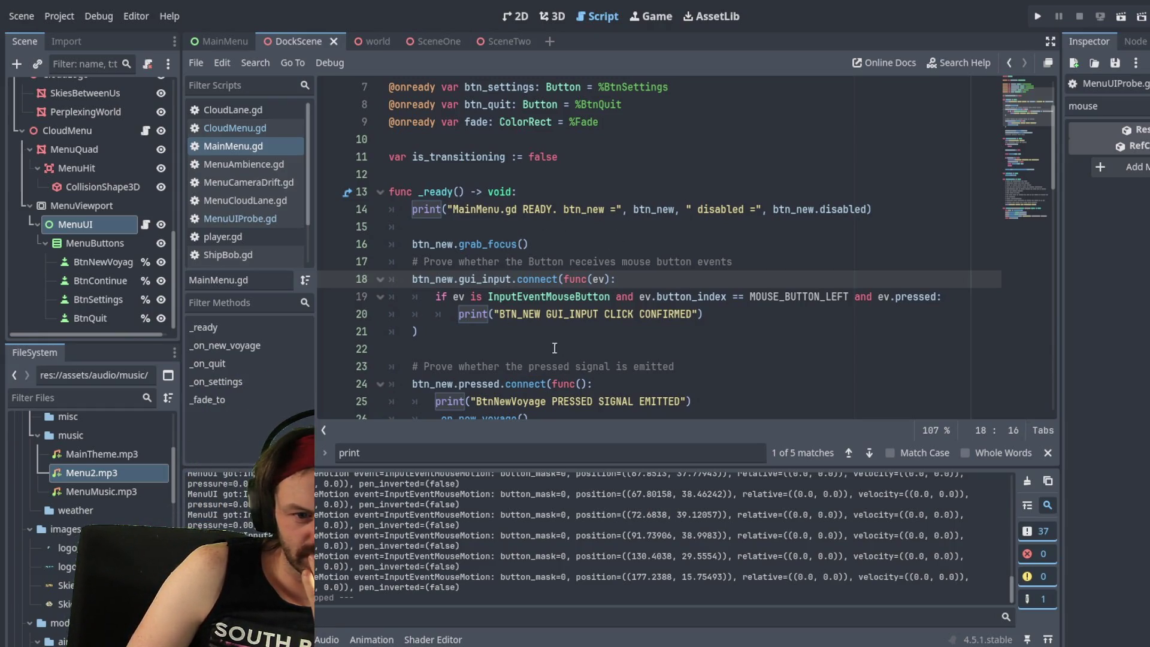
{"action": "scroll", "coordinate": [612, 352], "scroll_direction": "down", "scroll_amount": 4}
{"action": "scroll", "coordinate": [611, 352], "scroll_direction": "down", "scroll_amount": 2}
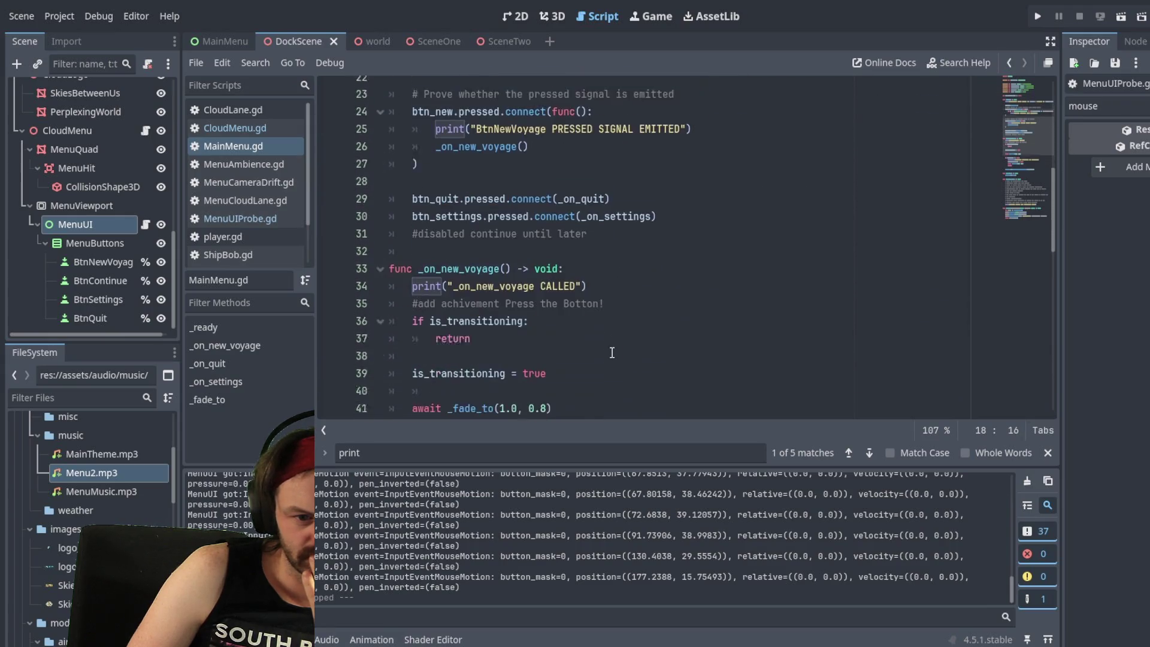
{"action": "scroll", "coordinate": [612, 353], "scroll_direction": "up", "scroll_amount": 5}
Step: Search MainMenu.gd for 'gui', cycle through both matches, and show MenuUI in DockScene
{"action": "key", "text": "ctrl+f"}
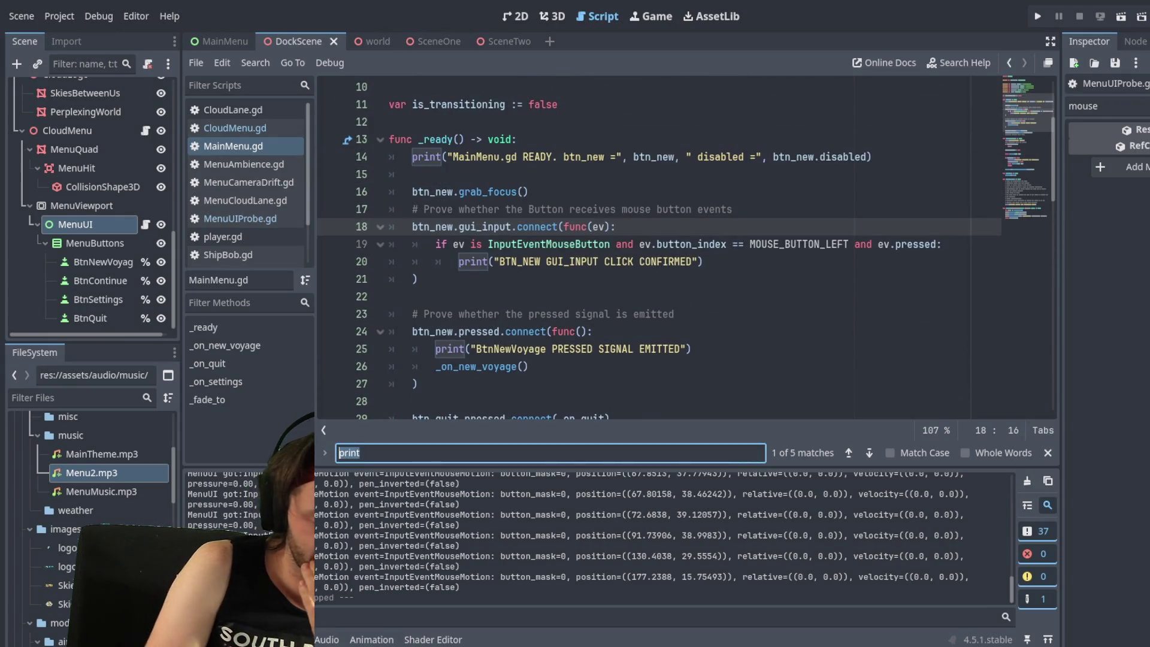
{"action": "type", "text": "gui"}
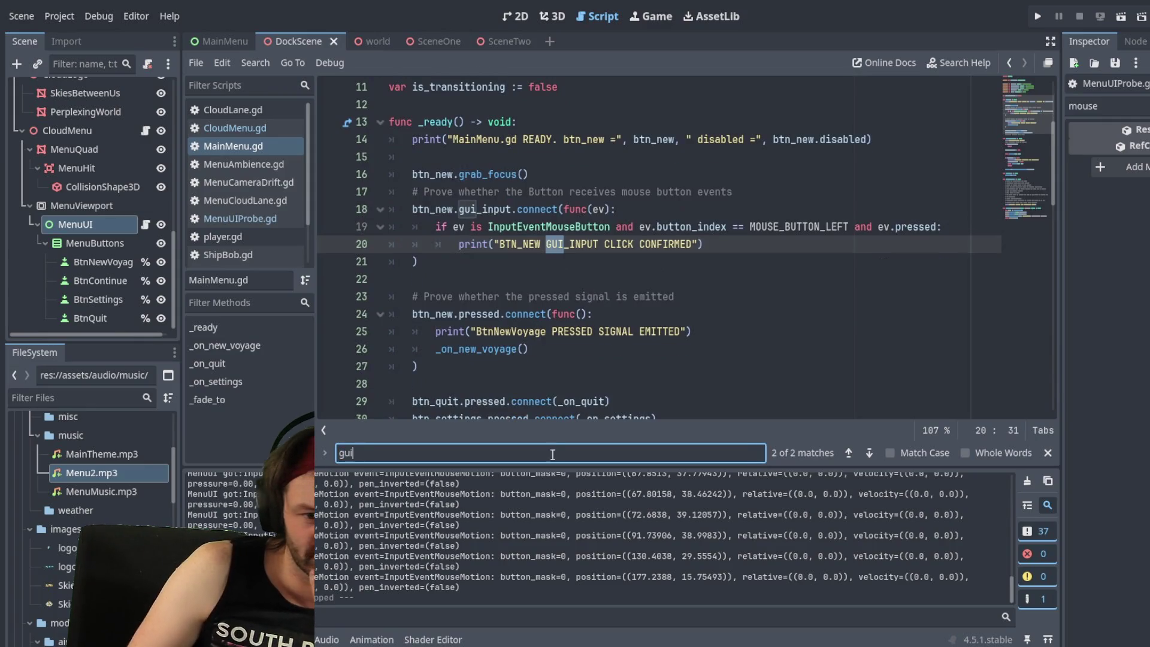
{"action": "left_click", "coordinate": [868, 453]}
{"action": "left_click", "coordinate": [867, 453]}
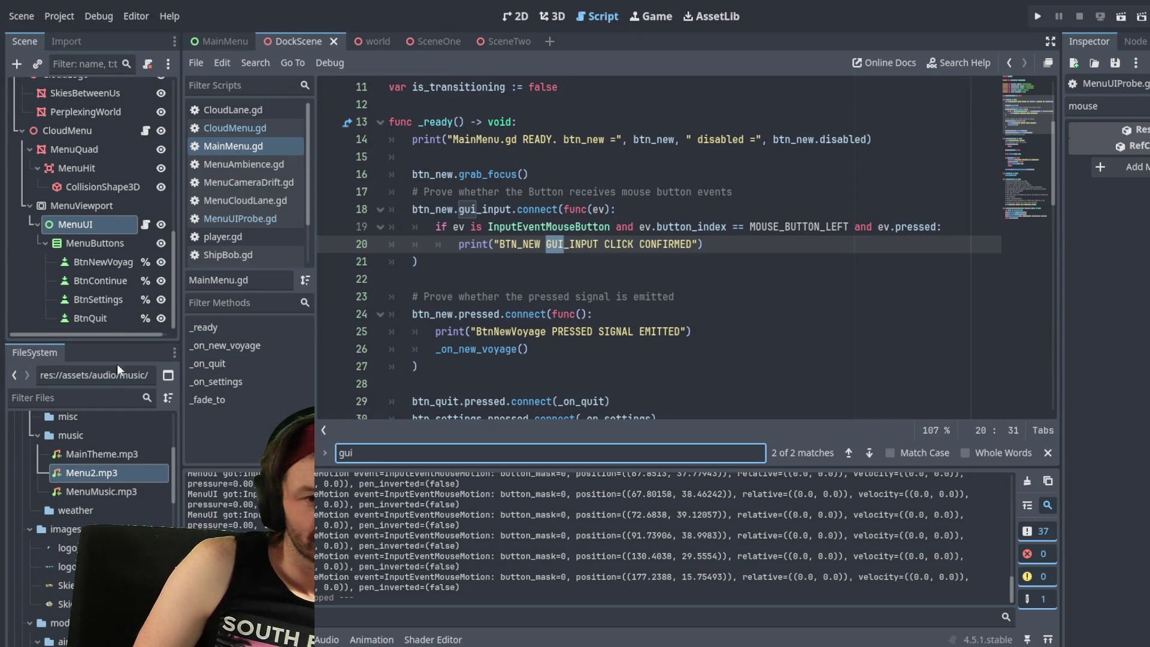
{"action": "left_click", "coordinate": [312, 37]}
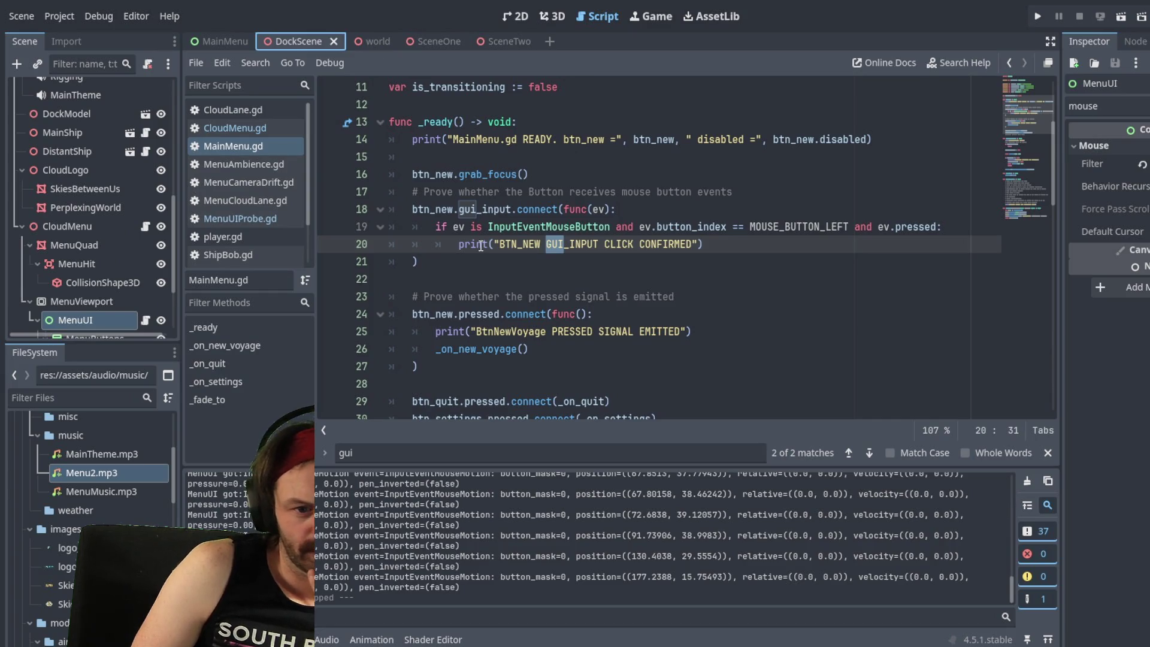
Step: Review the btn_new print handlers on lines 20–21, then open MenuUIProbe.gd
{"action": "left_click", "coordinate": [438, 261]}
{"action": "left_click", "coordinate": [459, 246]}
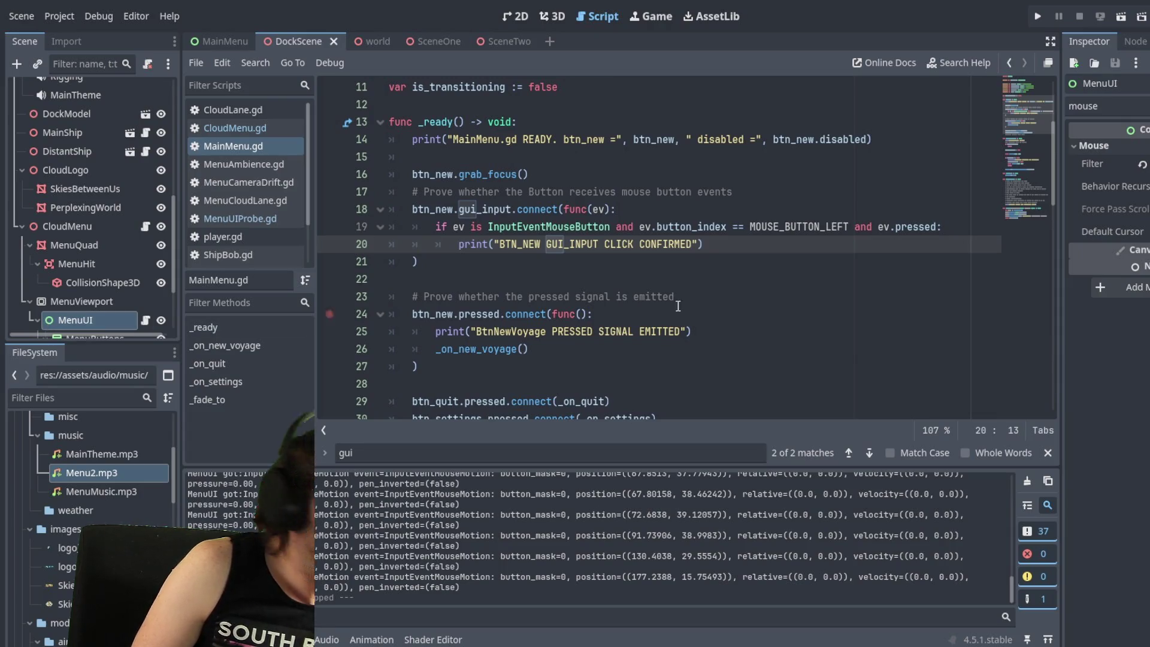
{"action": "scroll", "coordinate": [410, 206], "scroll_direction": "up", "scroll_amount": 2}
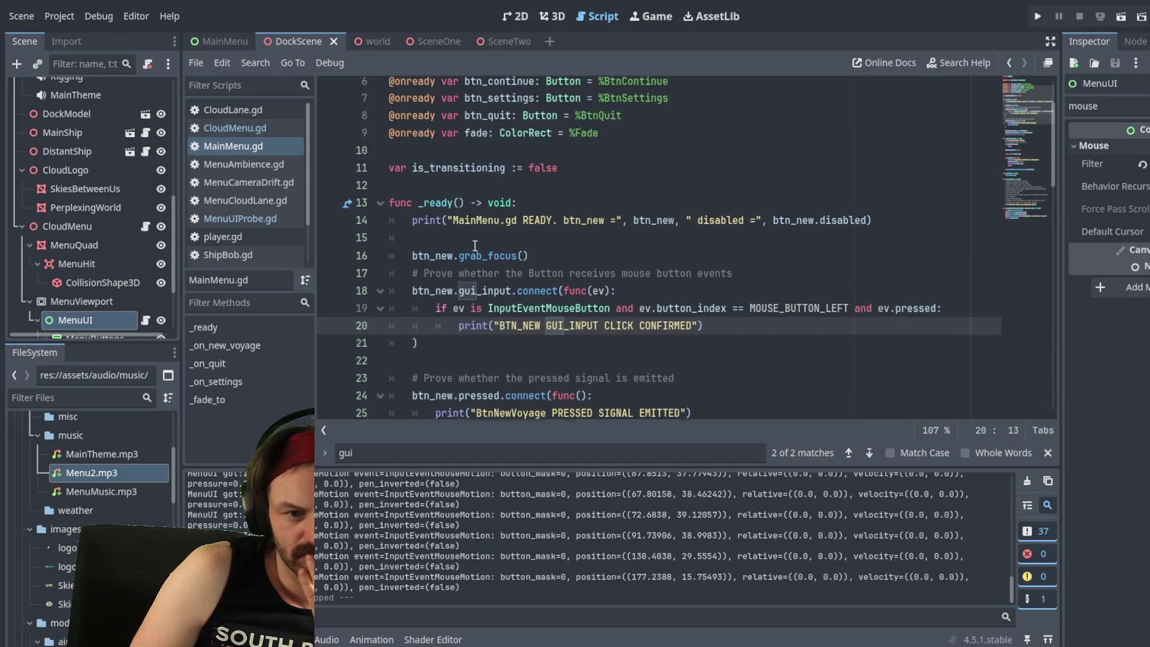
{"action": "scroll", "coordinate": [410, 206], "scroll_direction": "up", "scroll_amount": 1}
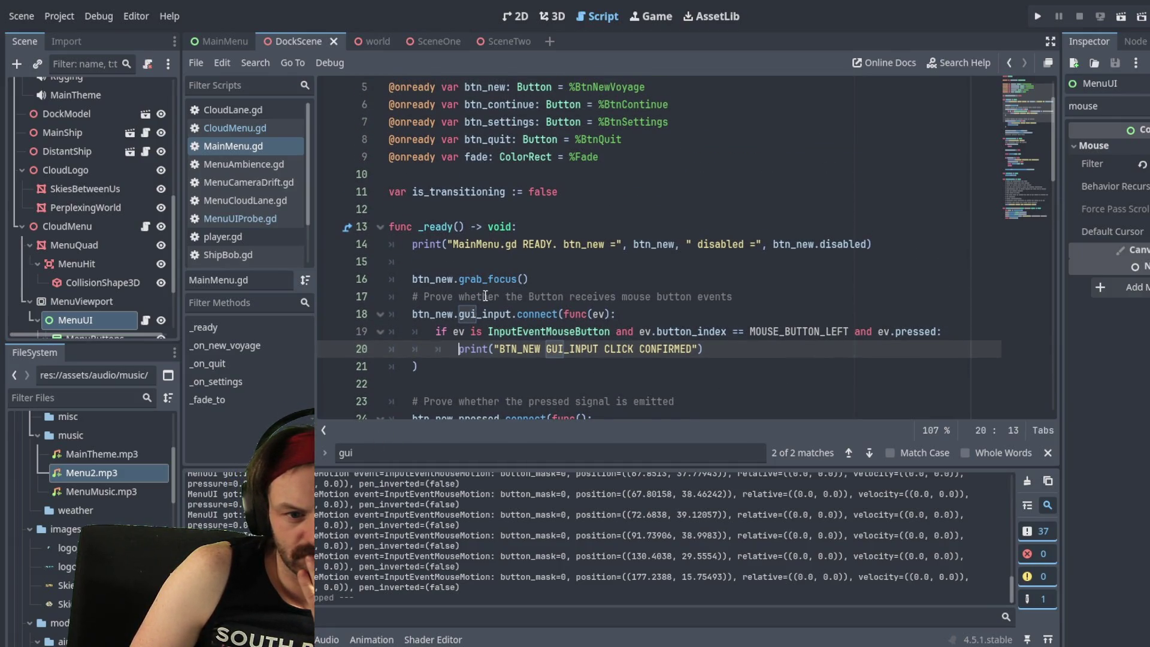
{"action": "scroll", "coordinate": [522, 324], "scroll_direction": "down", "scroll_amount": 2}
{"action": "scroll", "coordinate": [522, 323], "scroll_direction": "down", "scroll_amount": 3}
{"action": "scroll", "coordinate": [460, 353], "scroll_direction": "up", "scroll_amount": 2}
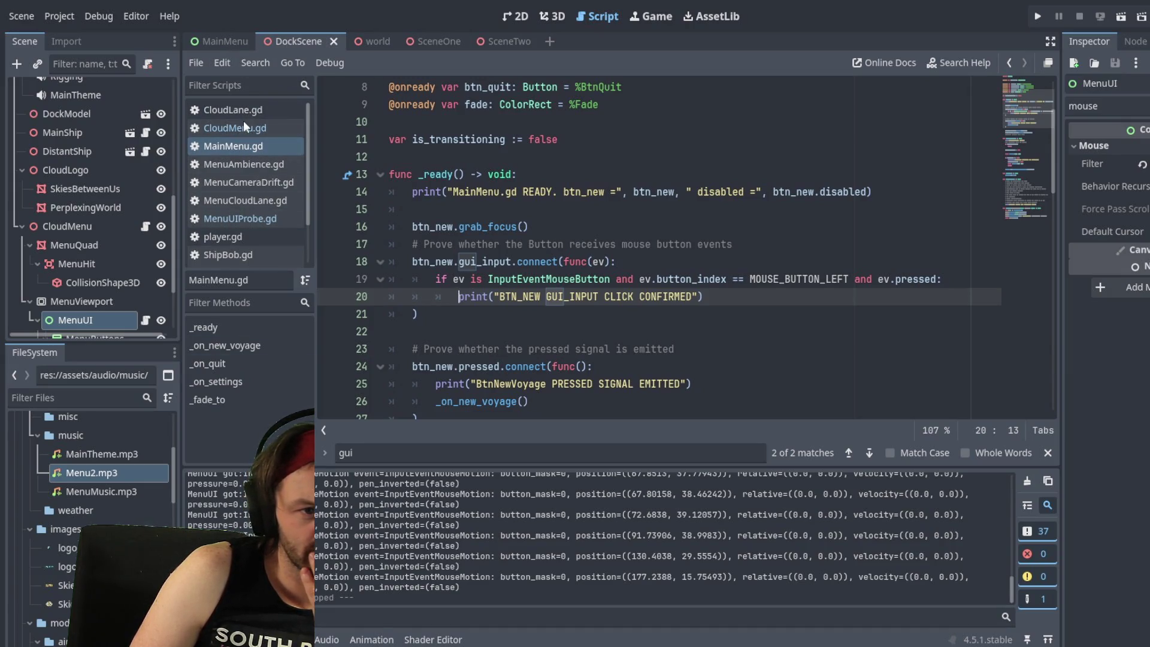
{"action": "scroll", "coordinate": [251, 233], "scroll_direction": "down", "scroll_amount": 3}
{"action": "scroll", "coordinate": [274, 178], "scroll_direction": "up", "scroll_amount": 2}
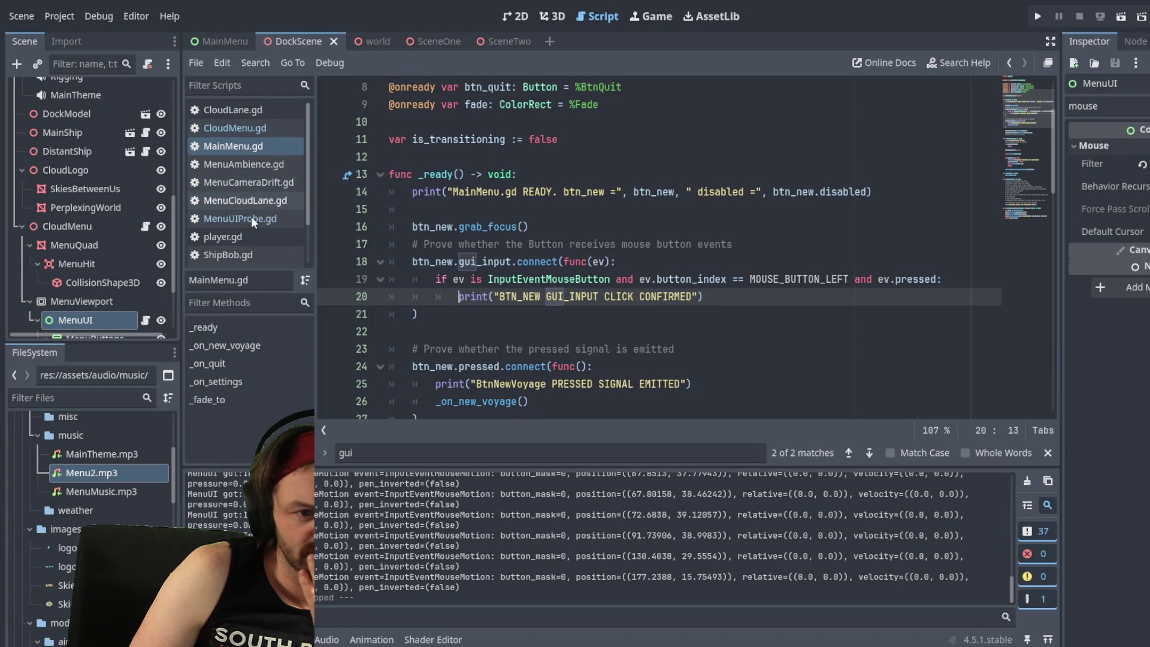
{"action": "left_click", "coordinate": [251, 218]}
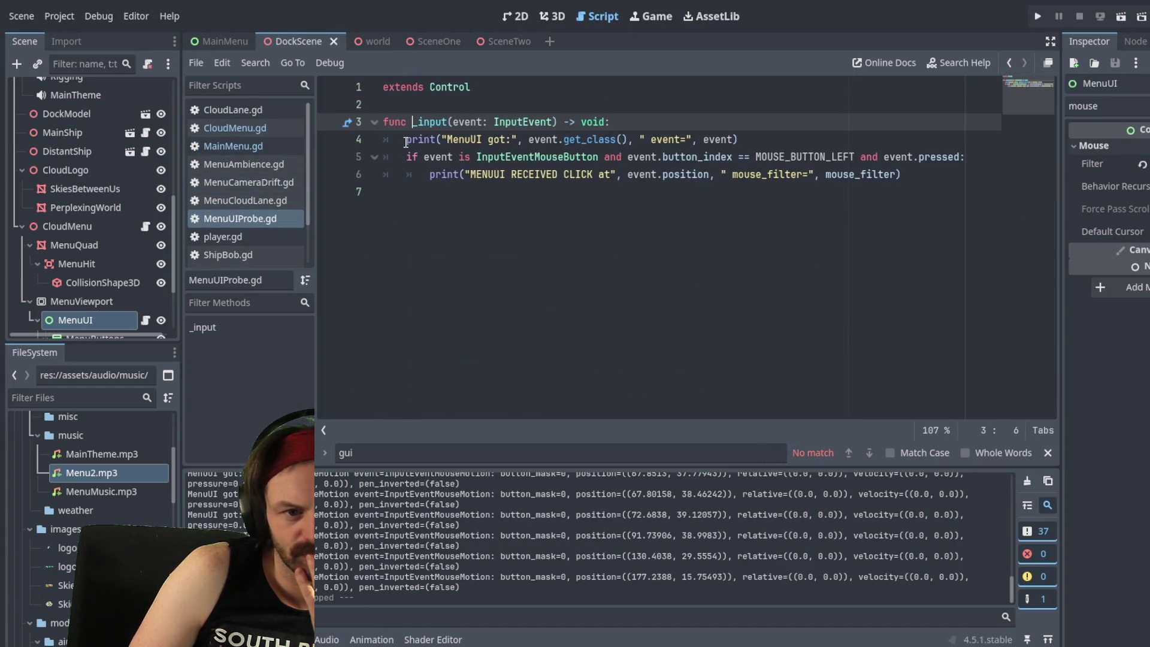
Step: Prefix the line 4 'MenuUI got:' print with #, save, and run the game
{"action": "left_click", "coordinate": [406, 139]}
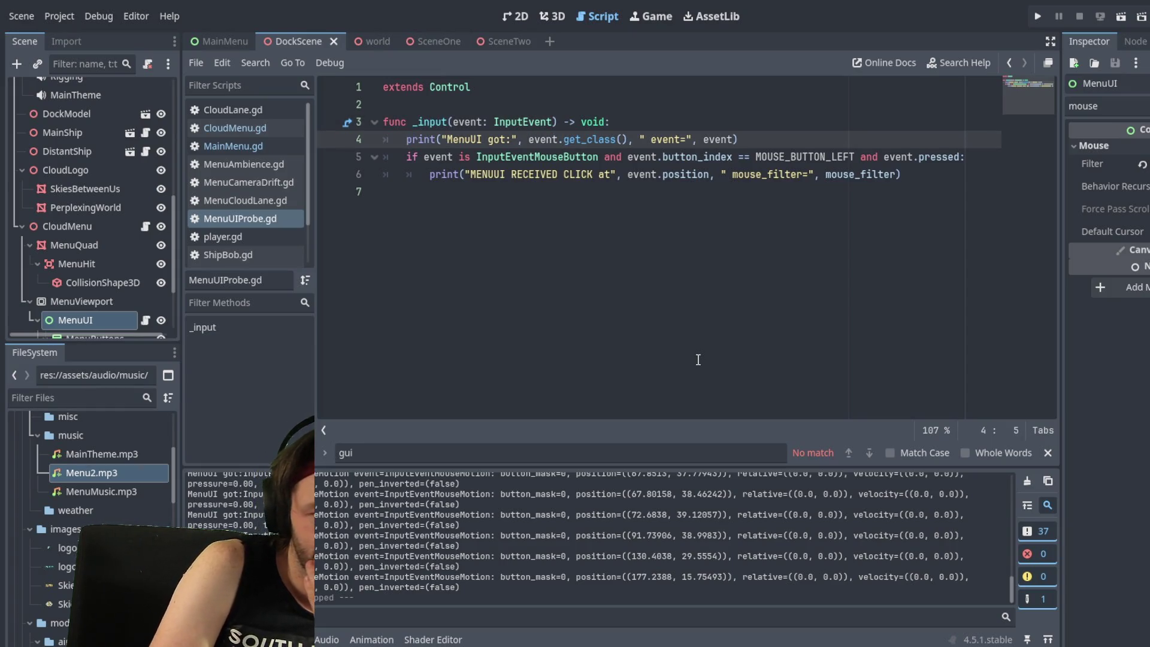
{"action": "type", "text": "#"}
{"action": "key", "text": "ctrl+s"}
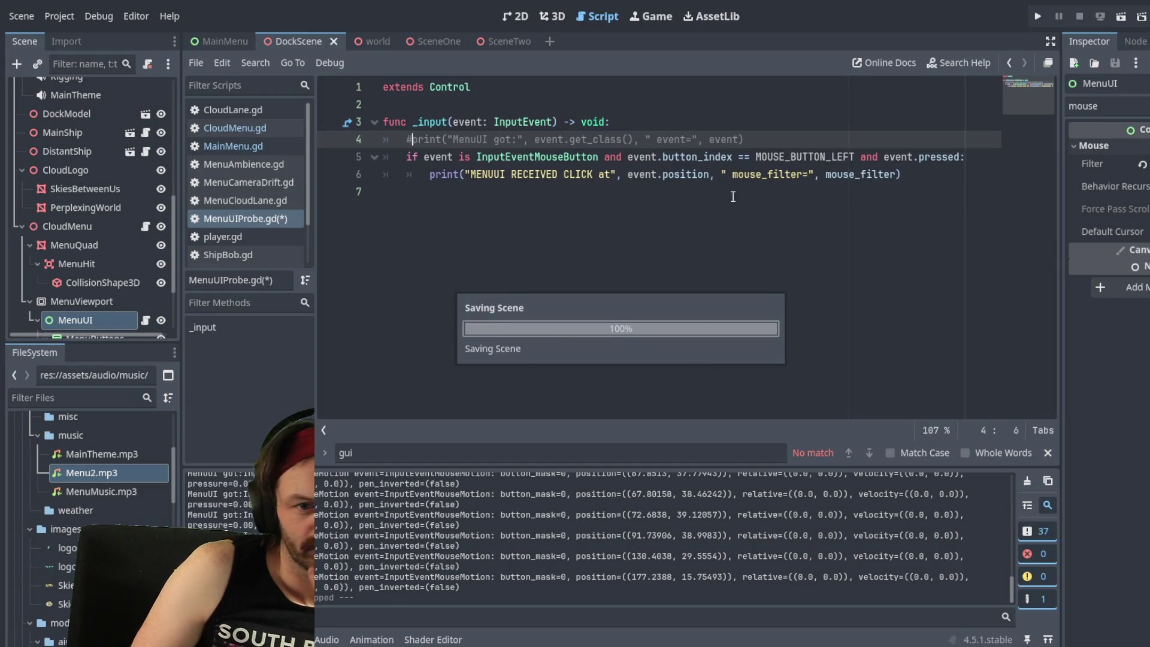
{"action": "left_click", "coordinate": [1040, 22]}
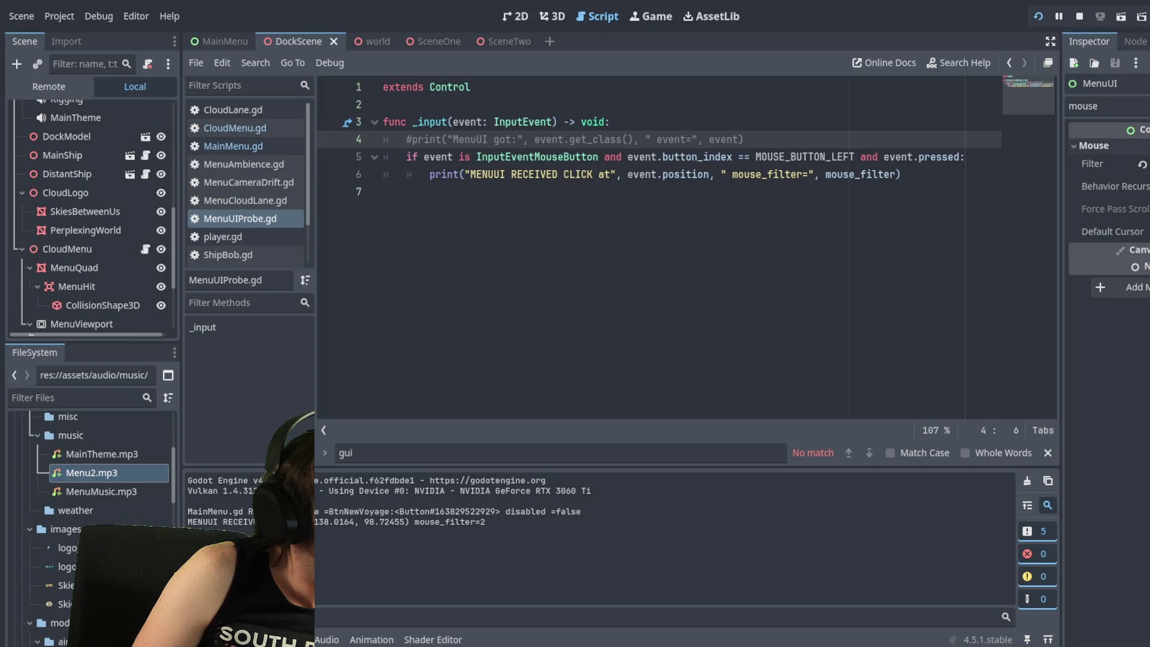
Step: Select the logged mouse_filter=2 text in Output, then return to MainMenu.gd
{"action": "double_click", "coordinate": [486, 522]}
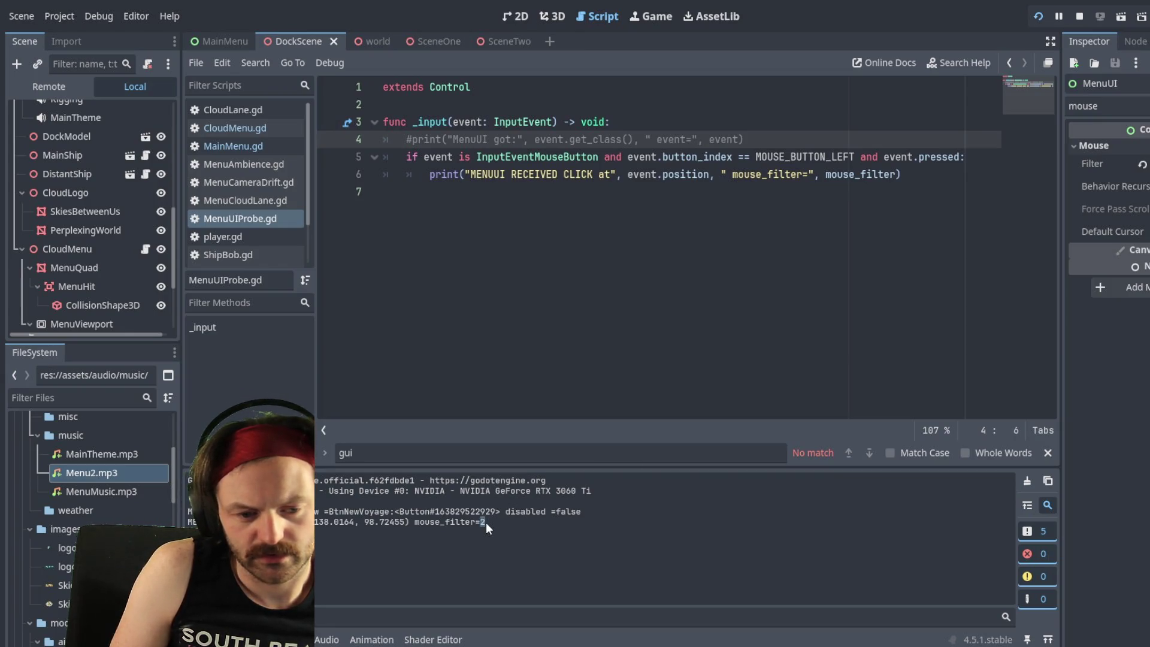
{"action": "left_click_drag", "start_coordinate": [486, 522], "coordinate": [414, 524]}
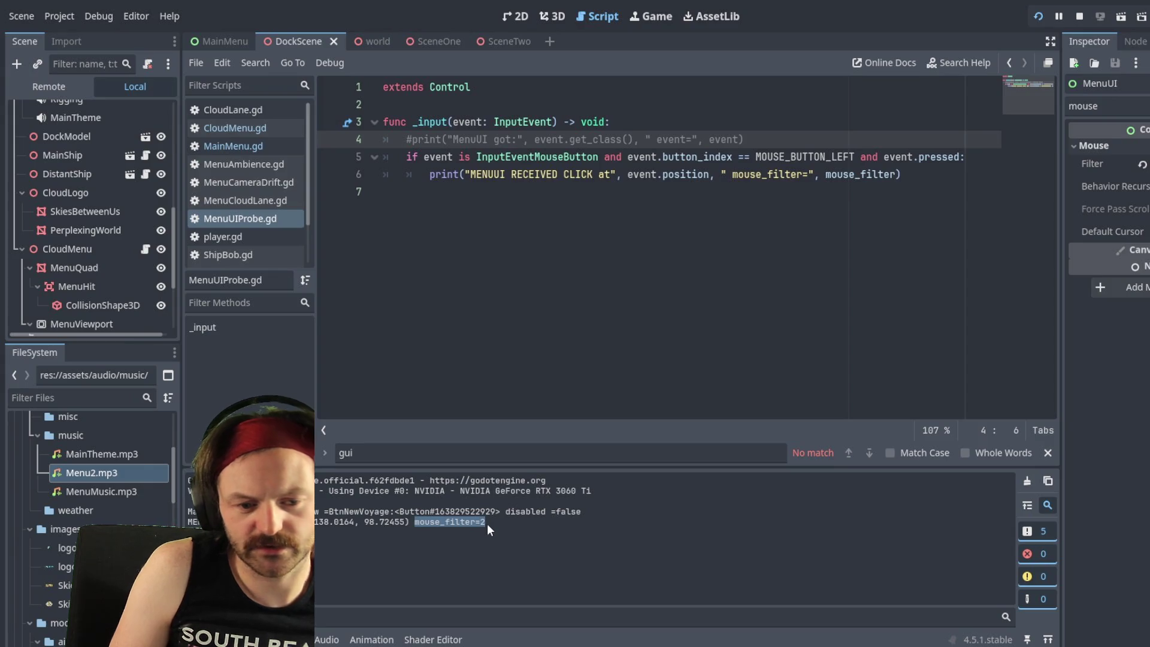
{"action": "left_click", "coordinate": [583, 562]}
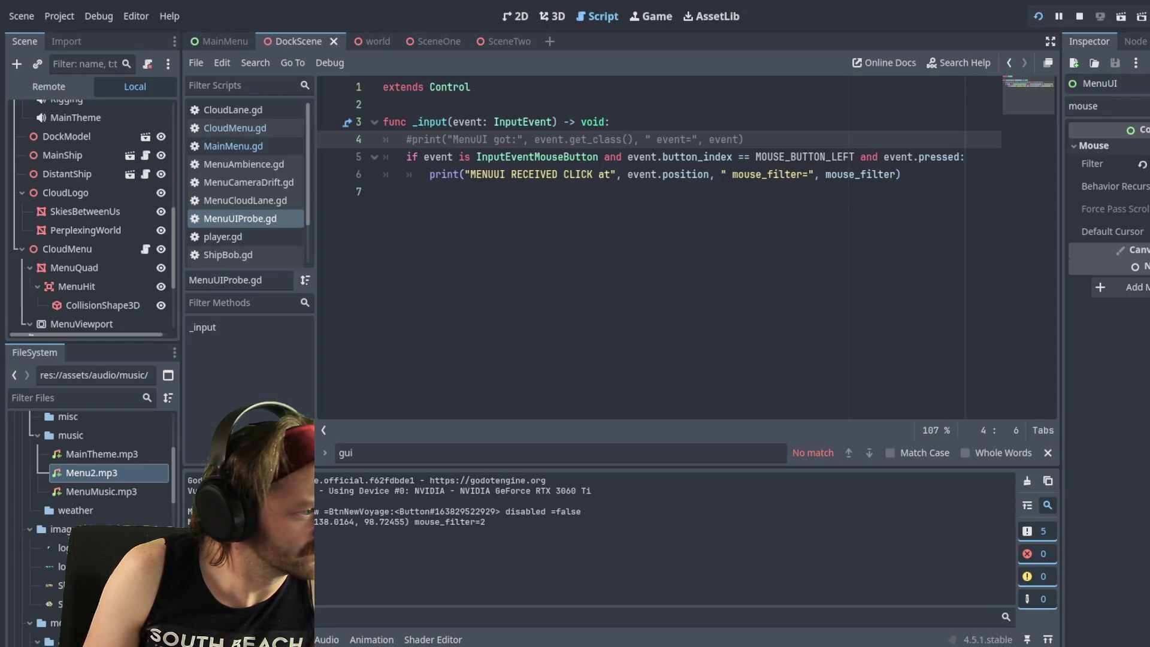
{"action": "left_click", "coordinate": [250, 149]}
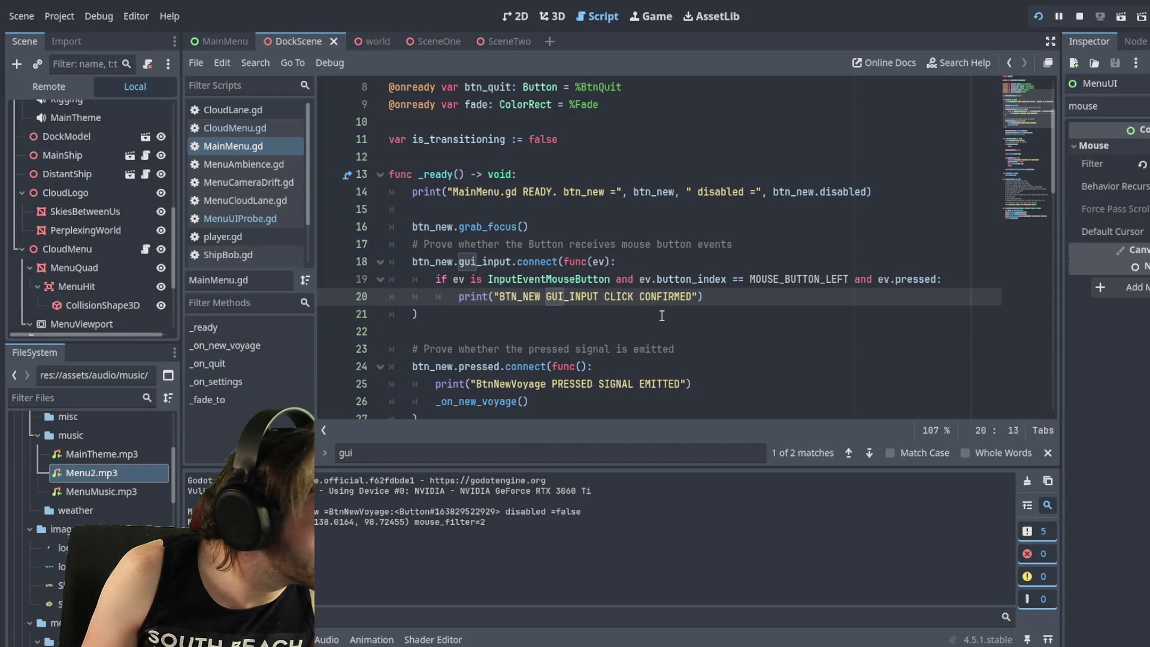
{"action": "scroll", "coordinate": [72, 203], "scroll_direction": "up", "scroll_amount": 5}
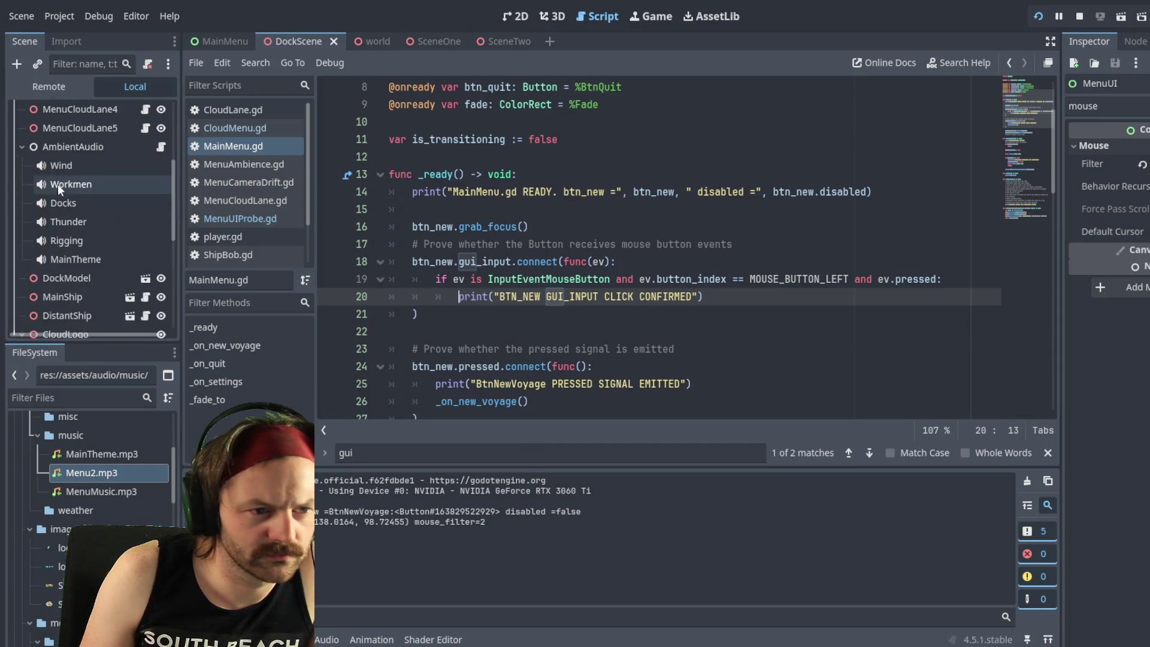
{"action": "scroll", "coordinate": [89, 228], "scroll_direction": "down", "scroll_amount": 8}
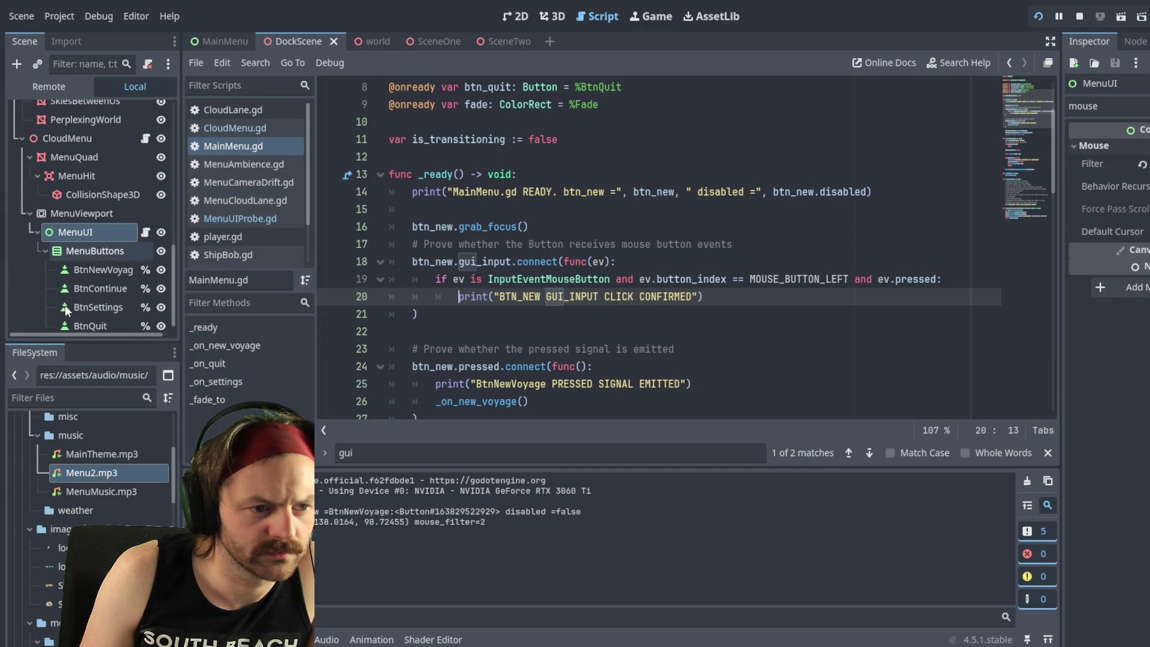
{"action": "left_click", "coordinate": [80, 236]}
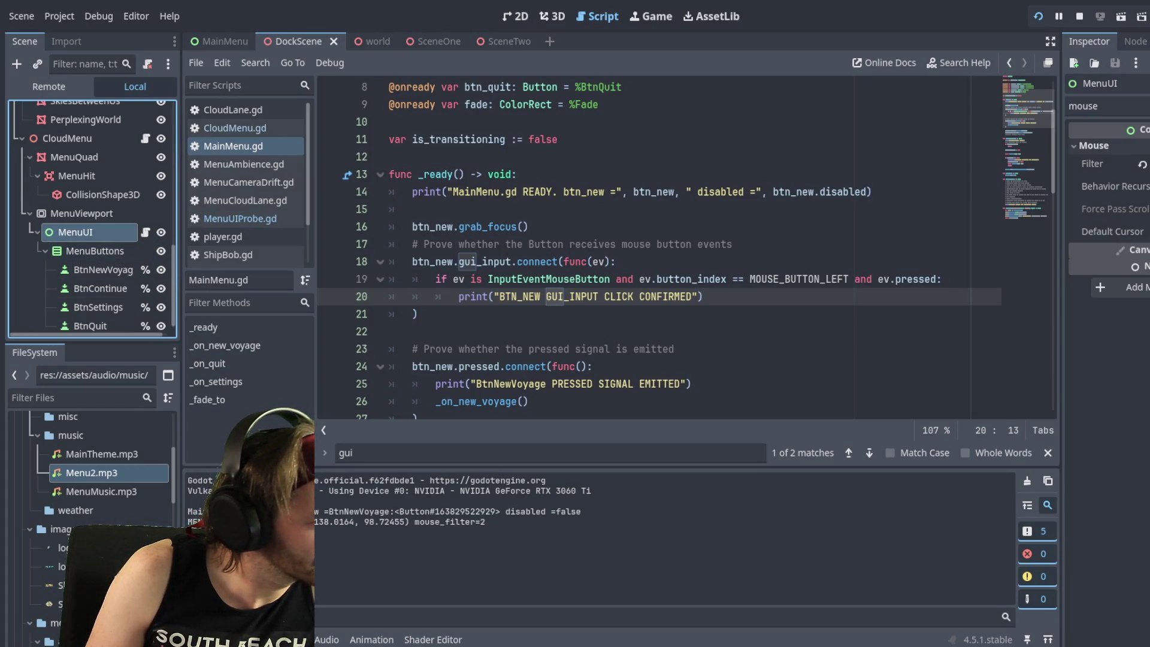
{"action": "scroll", "coordinate": [501, 236], "scroll_direction": "up", "scroll_amount": 2}
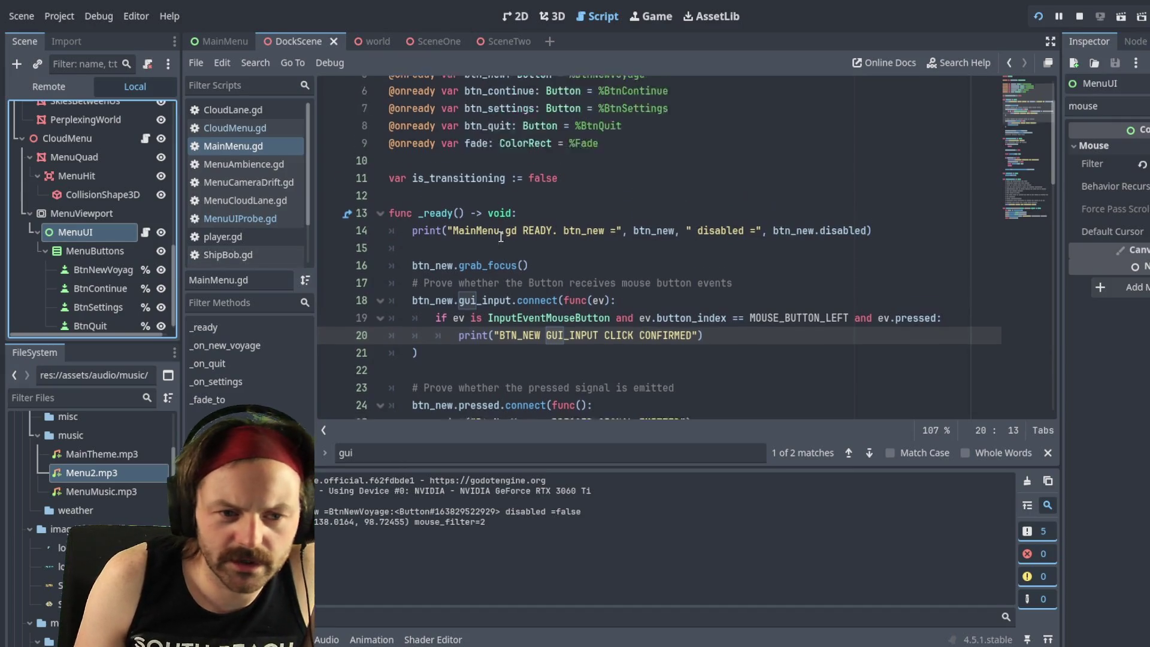
{"action": "left_click", "coordinate": [543, 251]}
{"action": "scroll", "coordinate": [702, 266], "scroll_direction": "down", "scroll_amount": 1}
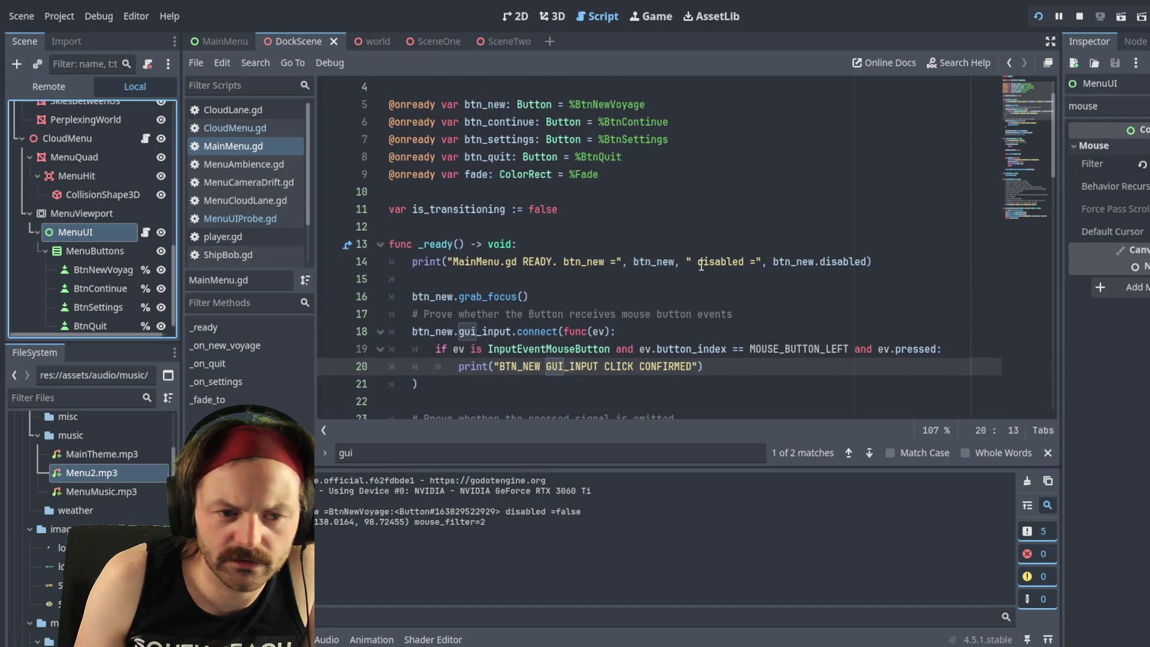
{"action": "key", "text": "Return"}
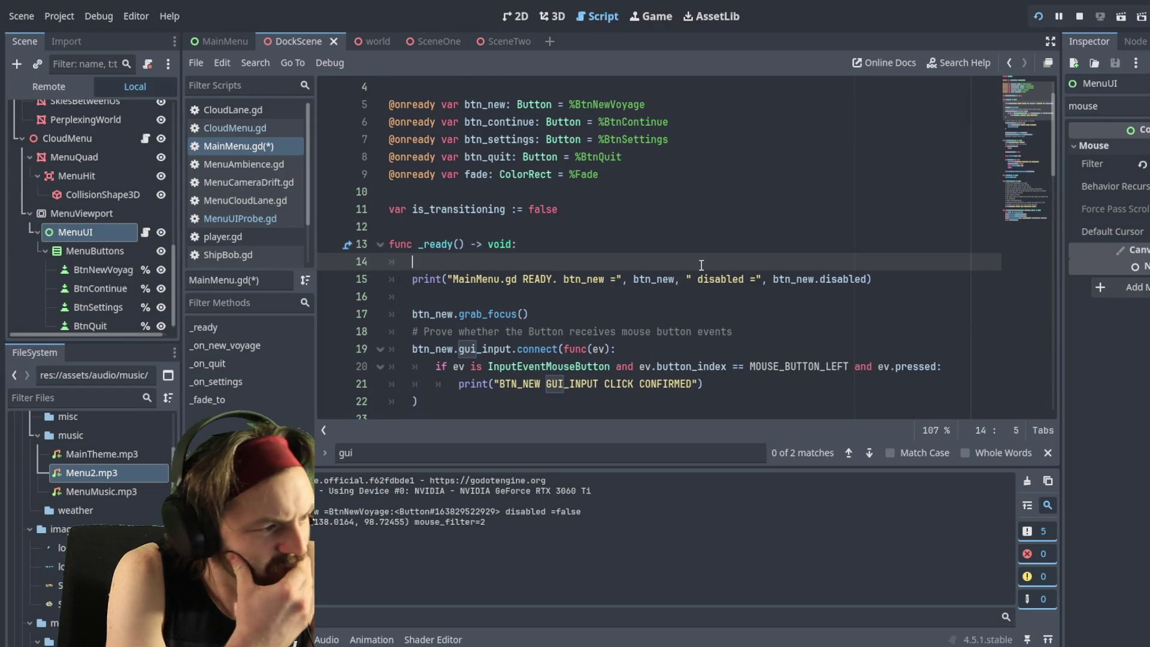
Step: Write line 14 as mouse_fliter = control.MOUSE_FILTER_IGNORE, fixing typos, and save
{"action": "type", "text": "mo"}
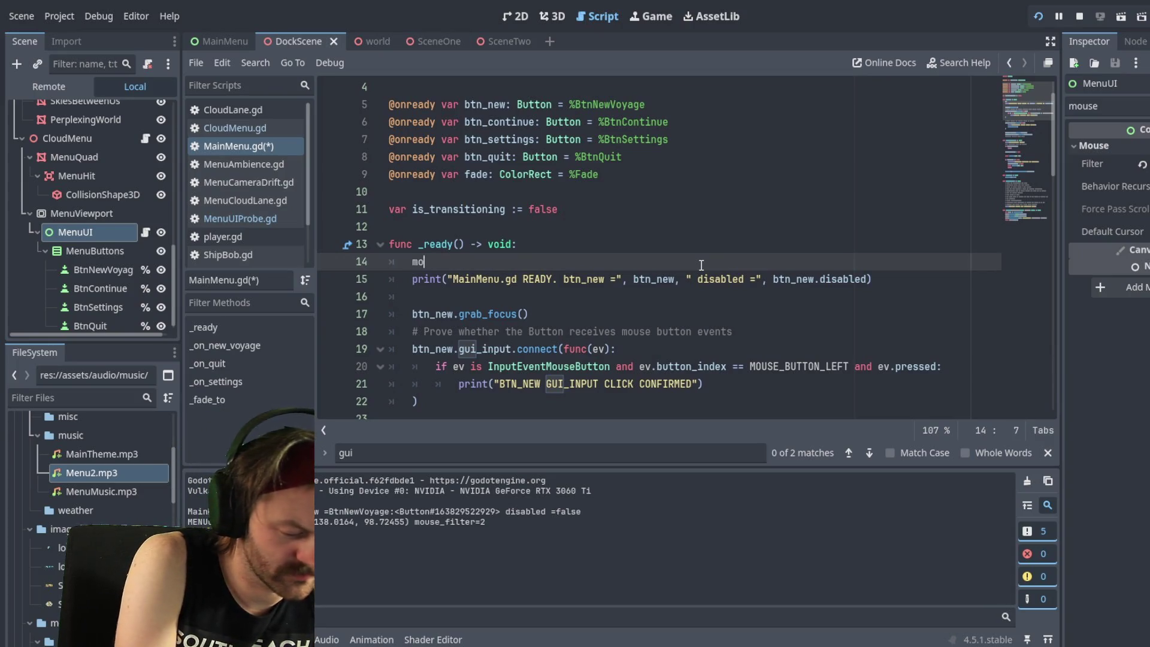
{"action": "type", "text": "use_f"}
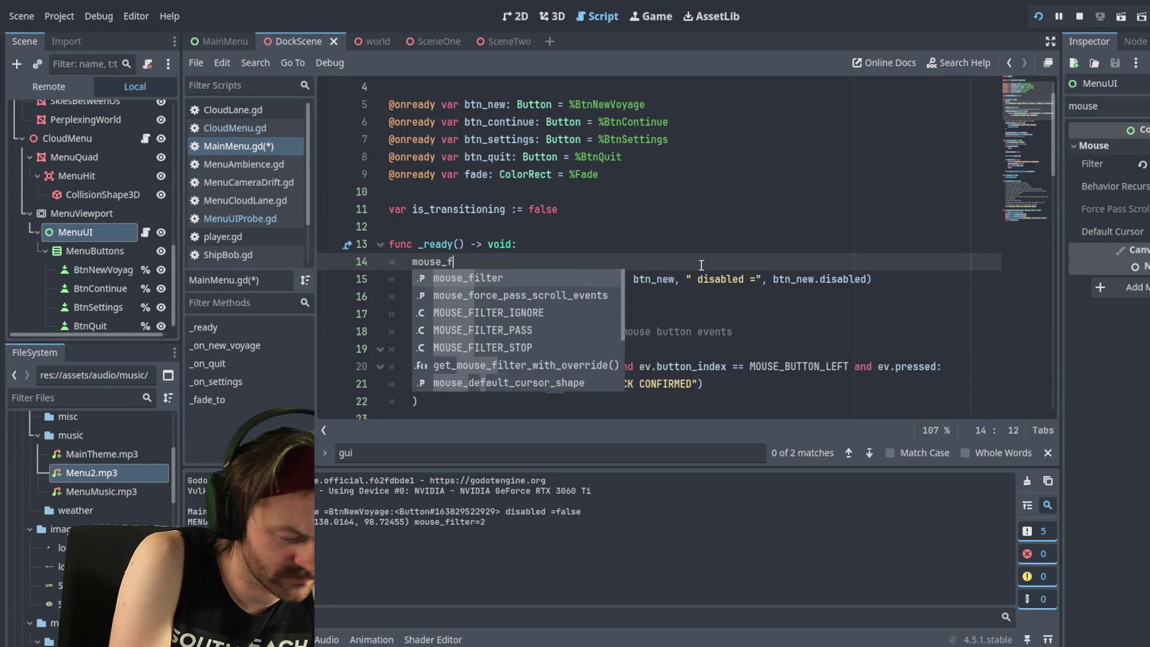
{"action": "type", "text": "liter"}
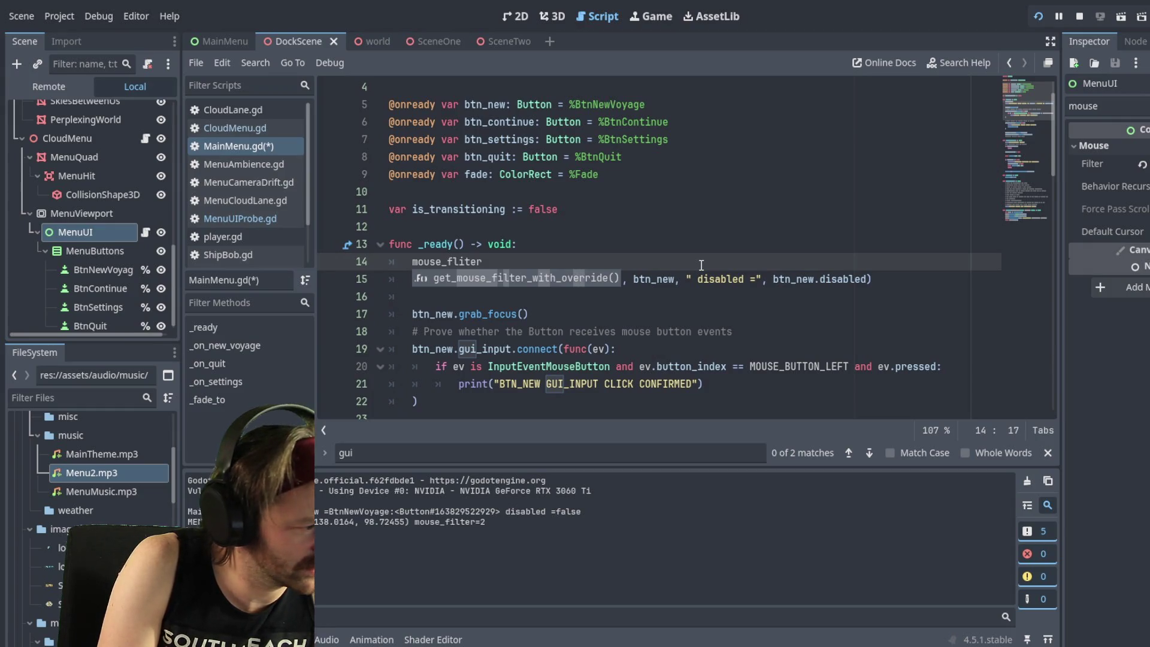
{"action": "type", "text": " = cp"}
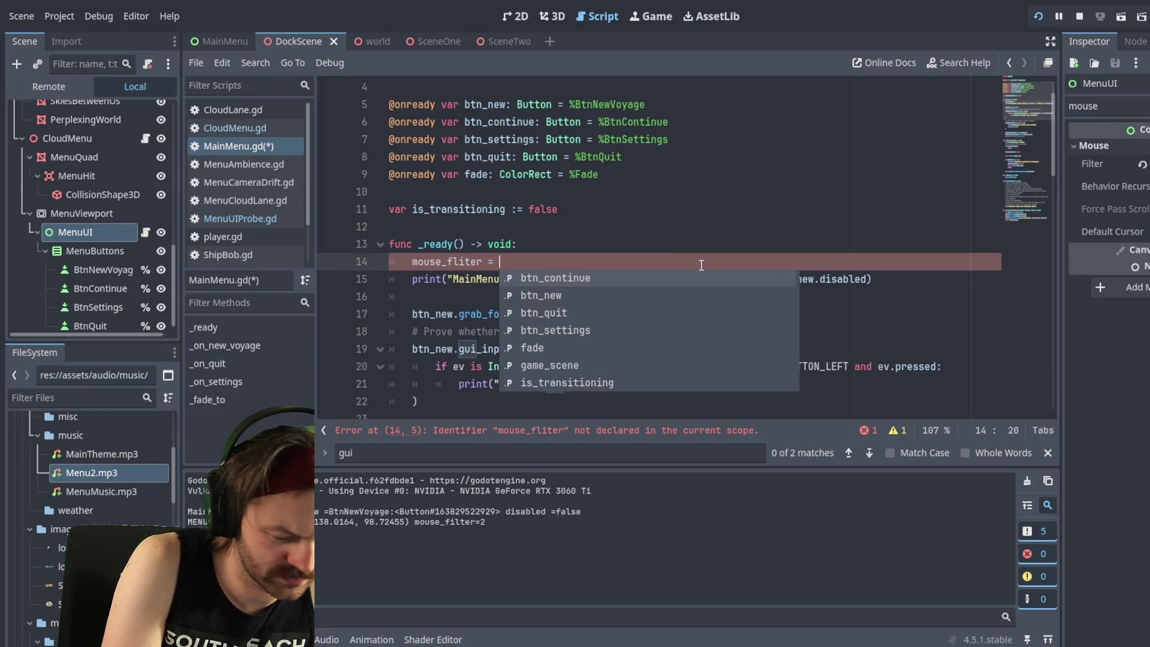
{"action": "key", "text": "BackSpace"}
{"action": "type", "text": "ont"}
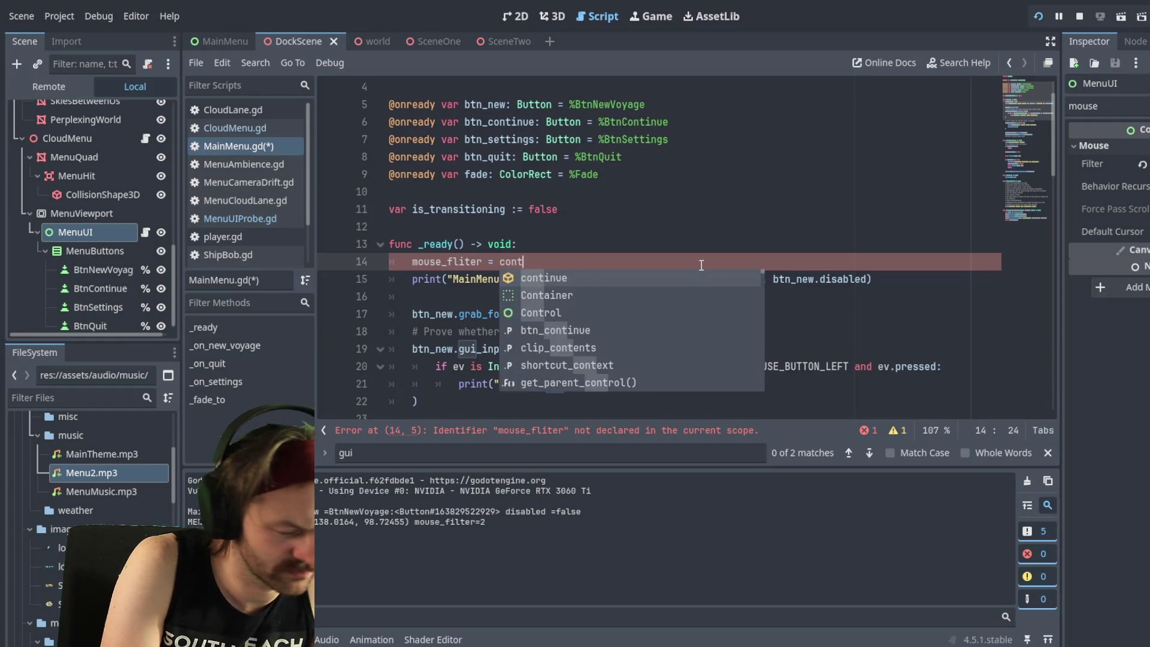
{"action": "type", "text": "rol."}
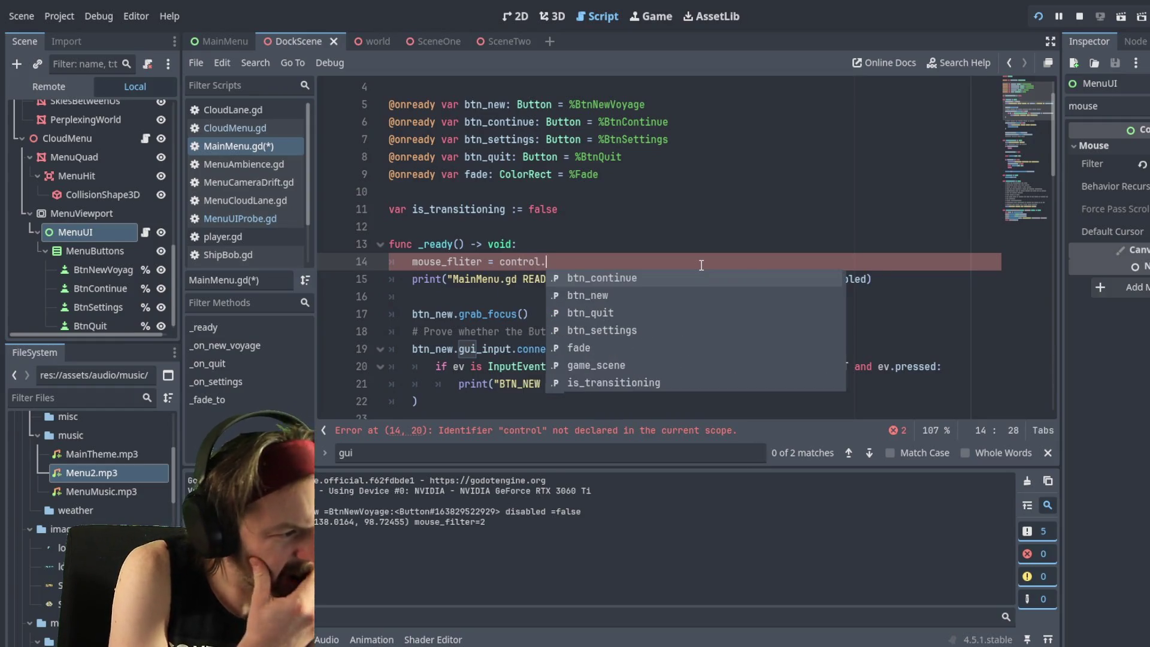
{"action": "type", "text": "MO"}
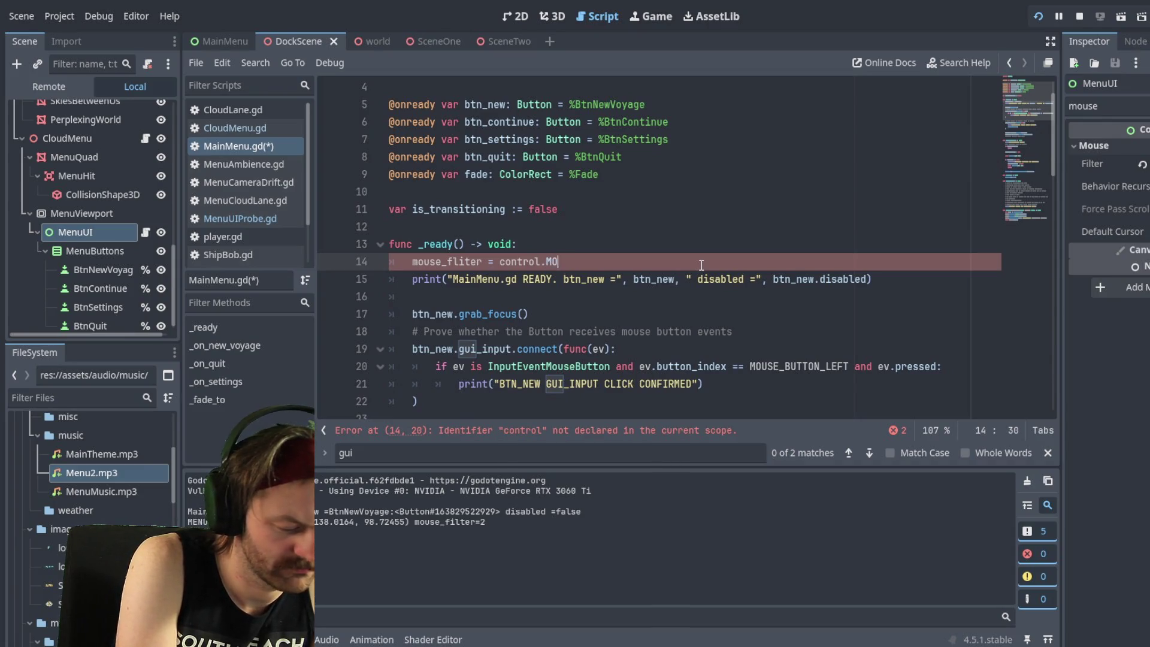
{"action": "type", "text": "Use"}
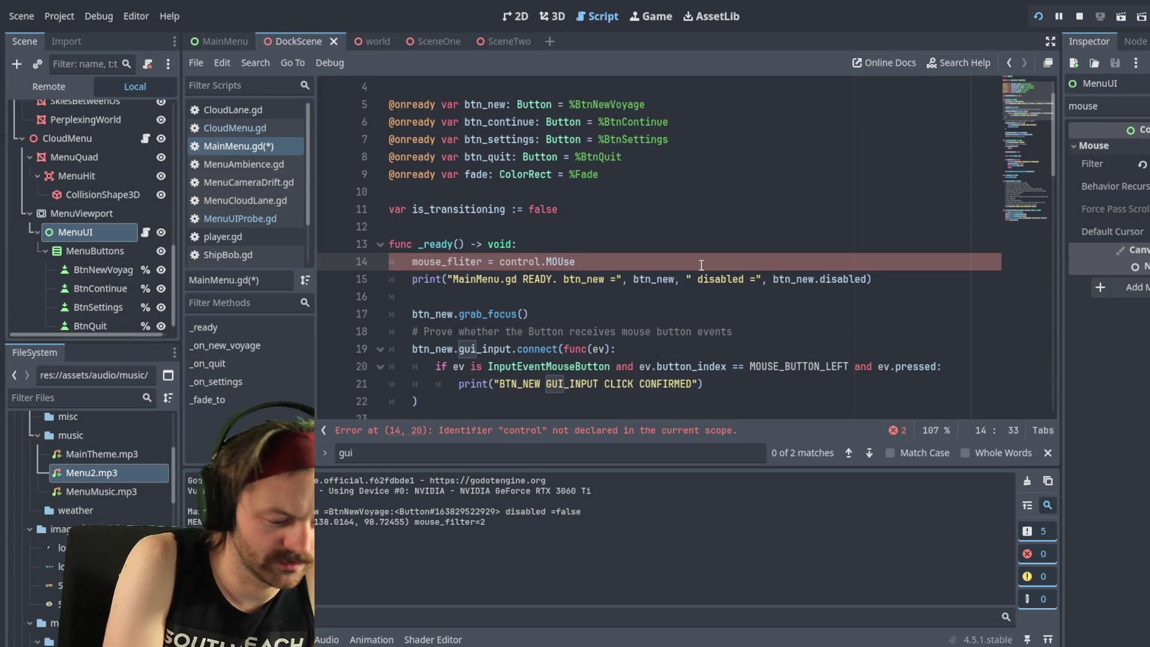
{"action": "key", "text": "BackSpace"}
{"action": "key", "text": "BackSpace"}
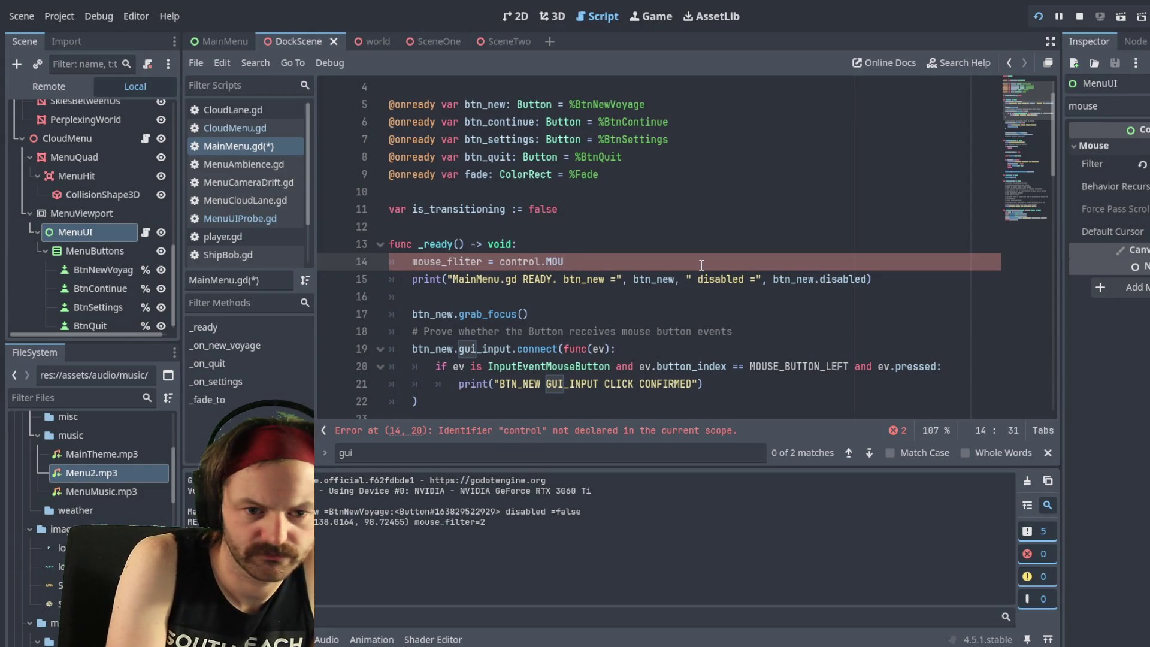
{"action": "type", "text": "SE_"}
{"action": "key", "text": "BackSpace"}
{"action": "key", "text": "BackSpace"}
{"action": "key", "text": "BackSpace"}
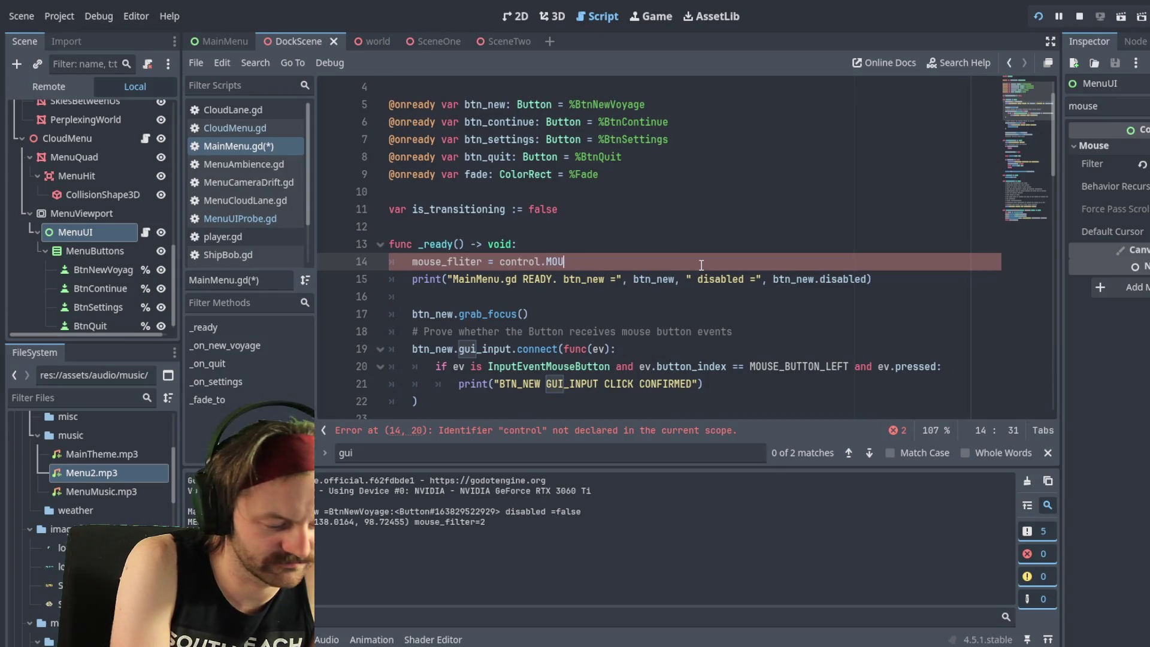
{"action": "type", "text": "SE"}
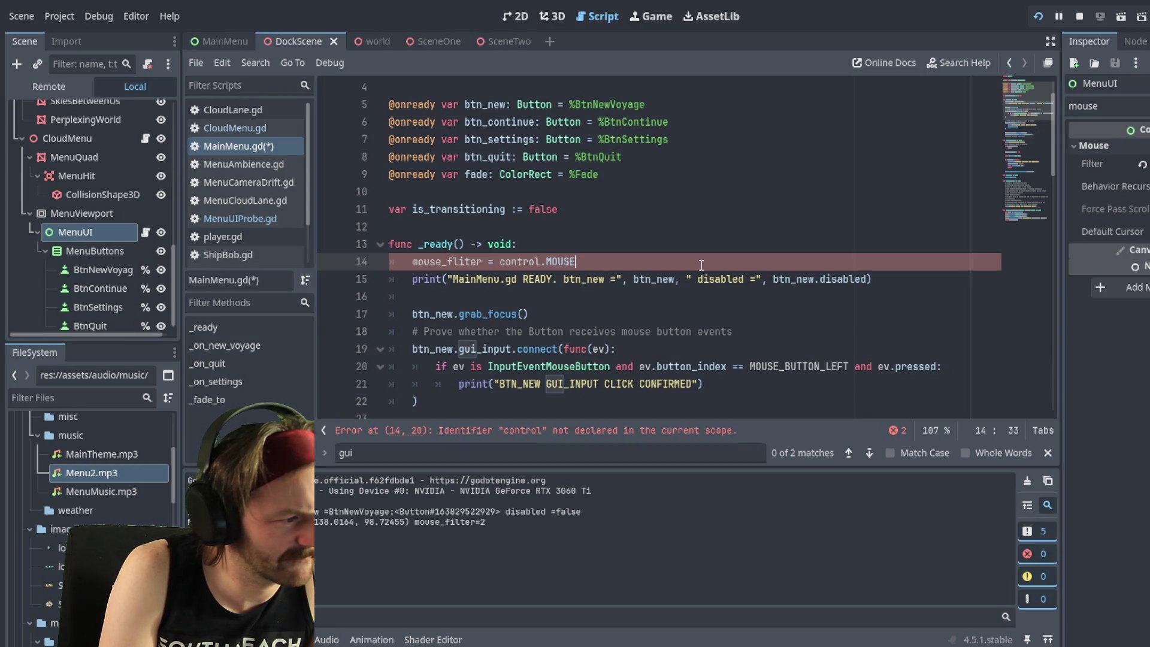
{"action": "type", "text": "_FLI"}
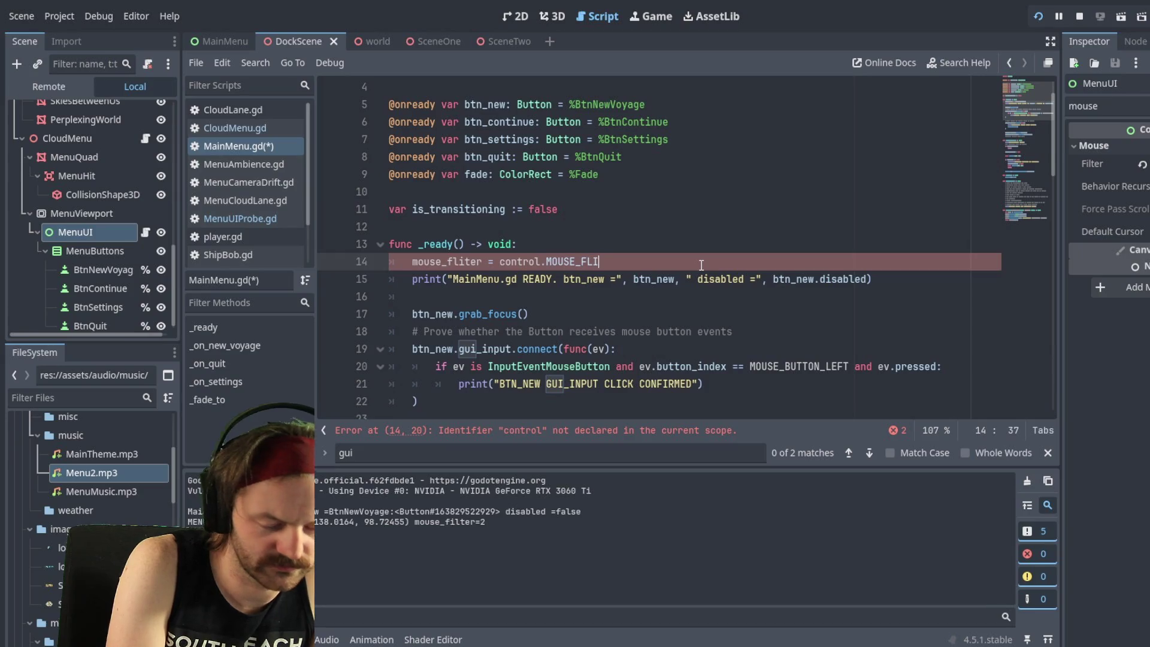
{"action": "type", "text": "TER_"}
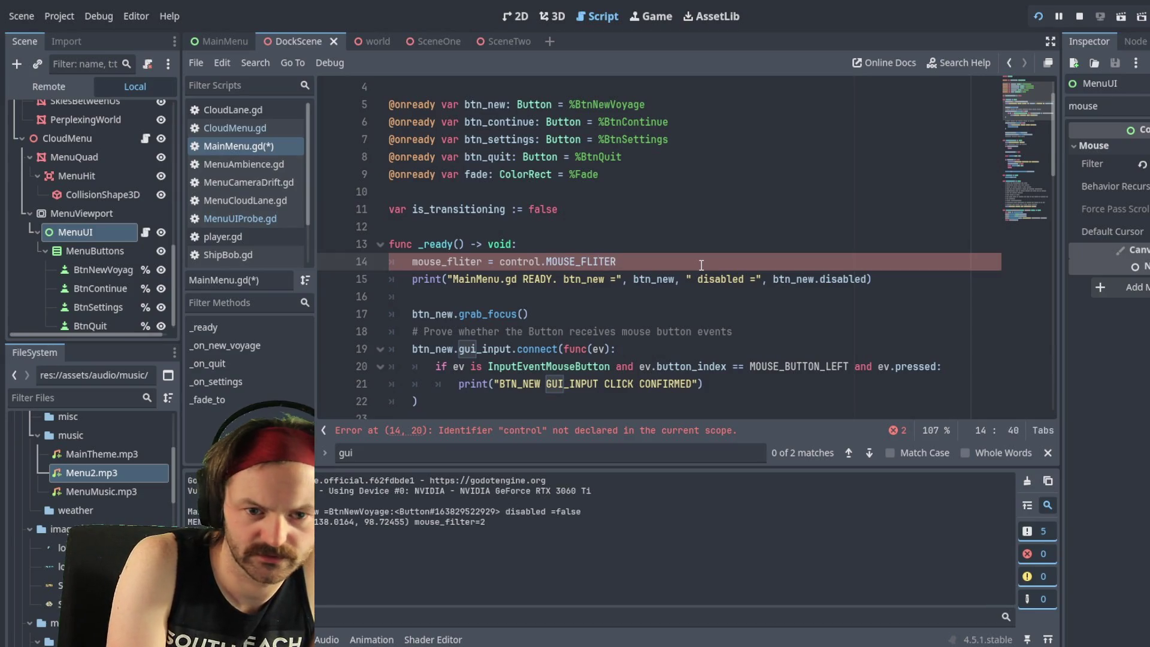
{"action": "key", "text": "BackSpace"}
{"action": "key", "text": "BackSpace"}
{"action": "key", "text": "BackSpace"}
{"action": "type", "text": "IL"}
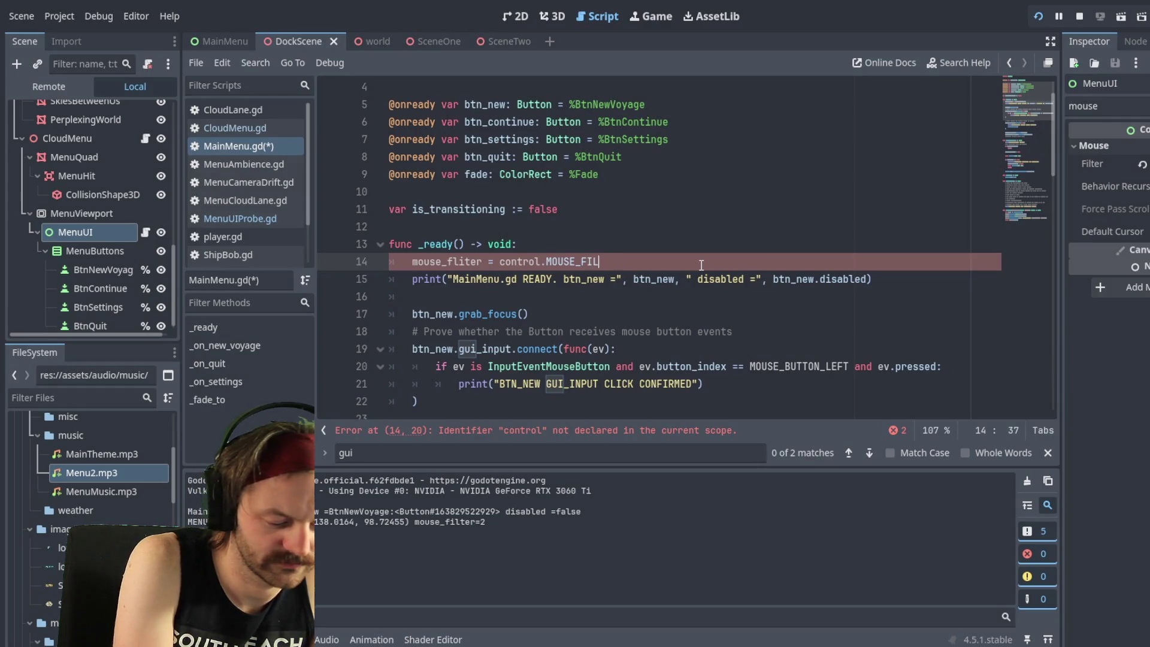
{"action": "type", "text": "TER_IGNORE"}
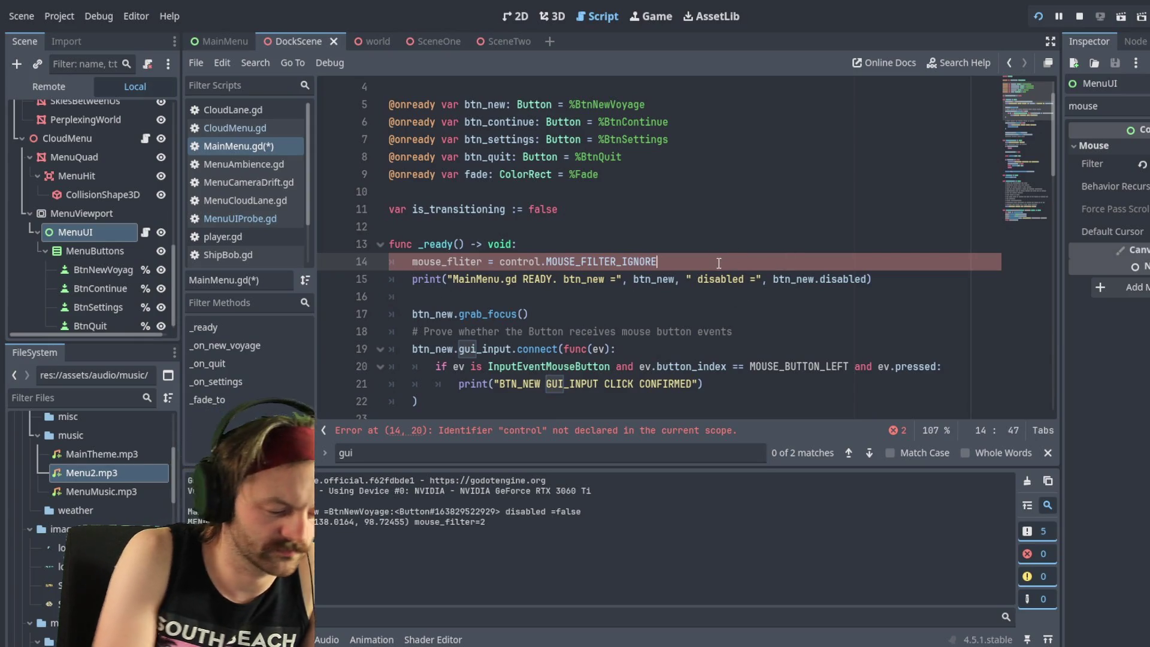
{"action": "key", "text": "ctrl+s"}
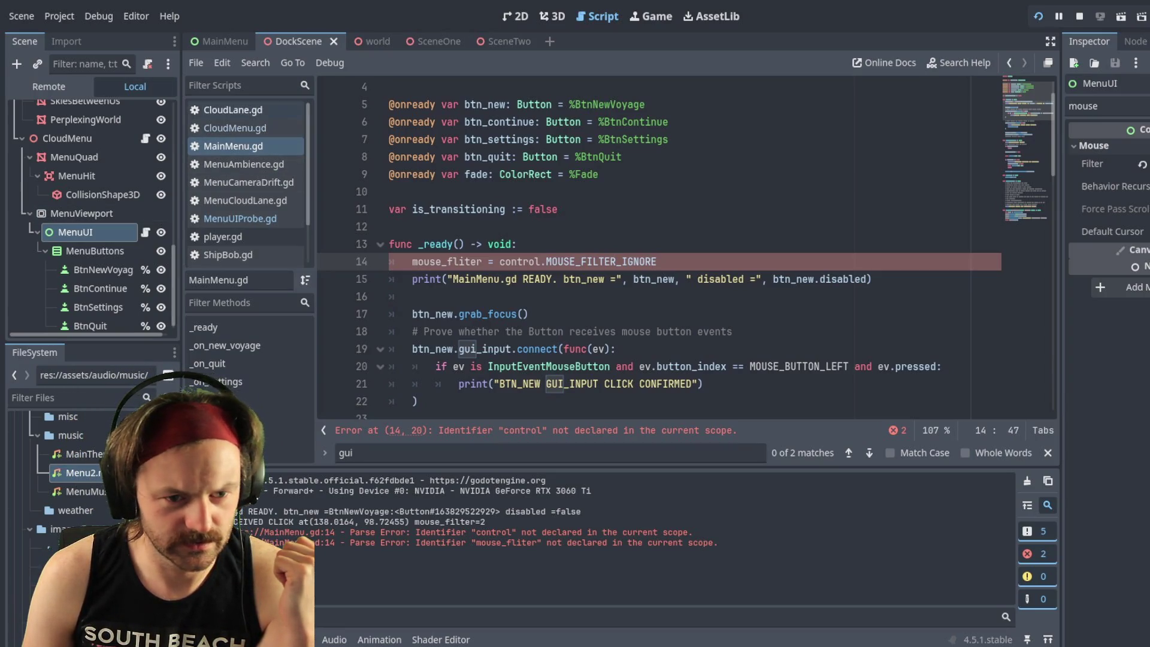
Step: Scroll up through MainMenu.gd to review the line 14 'control' and 'mouse_fliter' parse errors
{"action": "scroll", "coordinate": [659, 246], "scroll_direction": "up", "scroll_amount": 1}
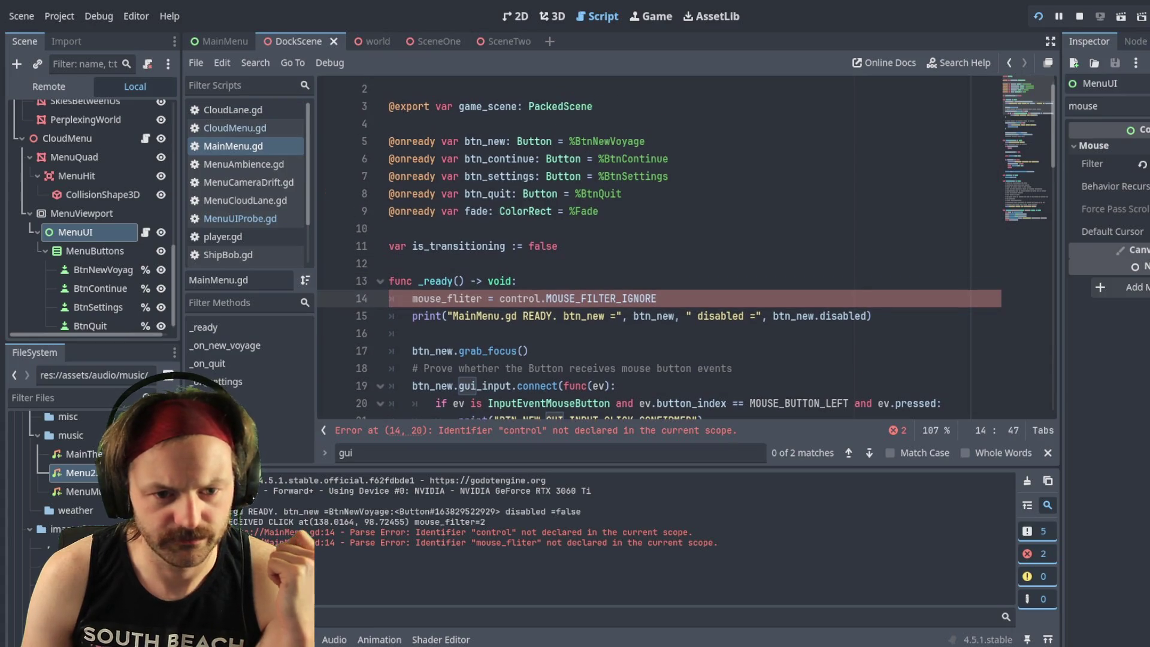
Step: Check the %BtnNewVoyage path on MainMenu.gd line 5 and inspect the BtnNewVoyage node's properties
{"action": "scroll", "coordinate": [676, 159], "scroll_direction": "up", "scroll_amount": 1}
{"action": "left_click", "coordinate": [676, 157]}
{"action": "double_click", "coordinate": [644, 157]}
{"action": "left_click", "coordinate": [646, 157]}
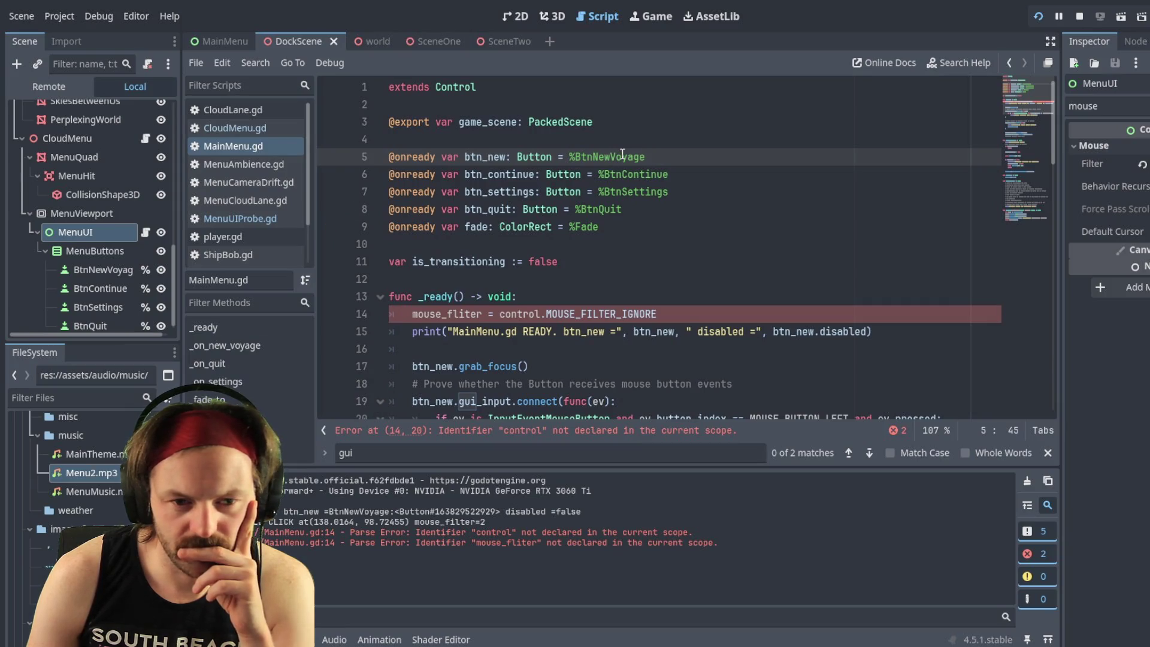
{"action": "left_click", "coordinate": [108, 270]}
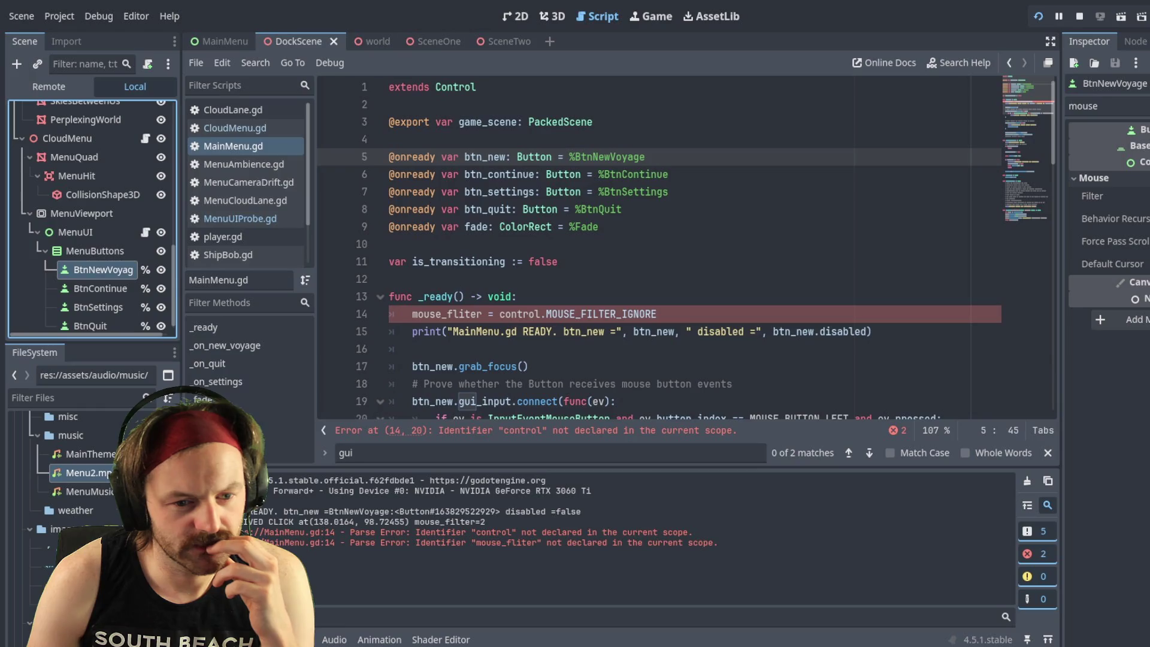
{"action": "left_click", "coordinate": [534, 314]}
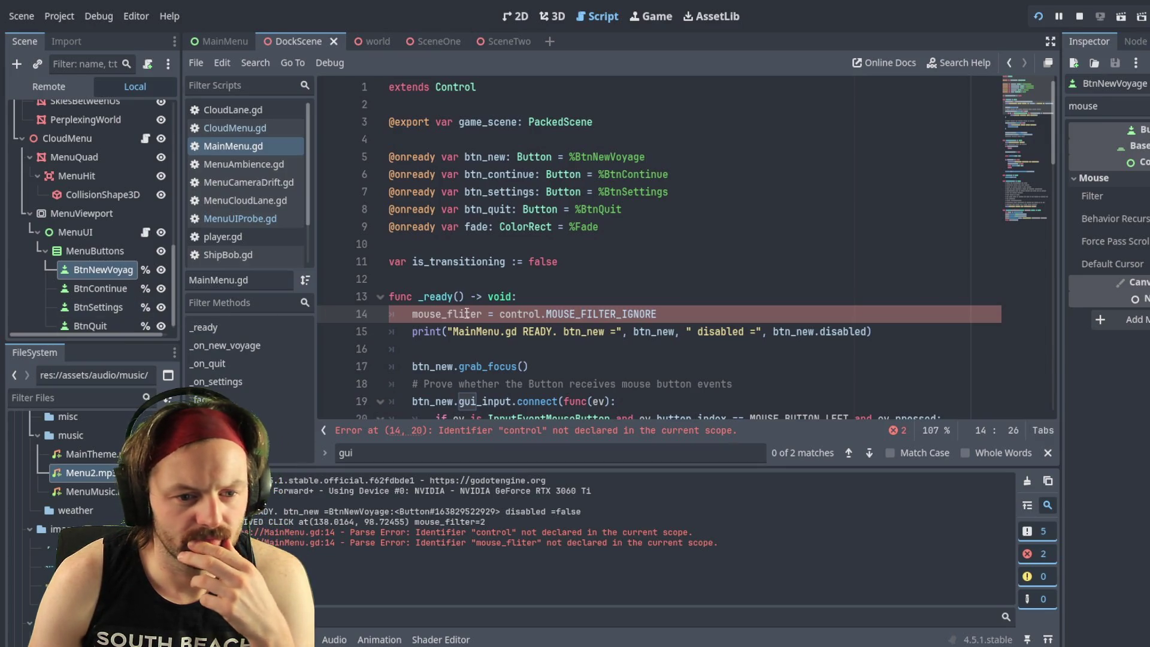
{"action": "left_click", "coordinate": [414, 315]}
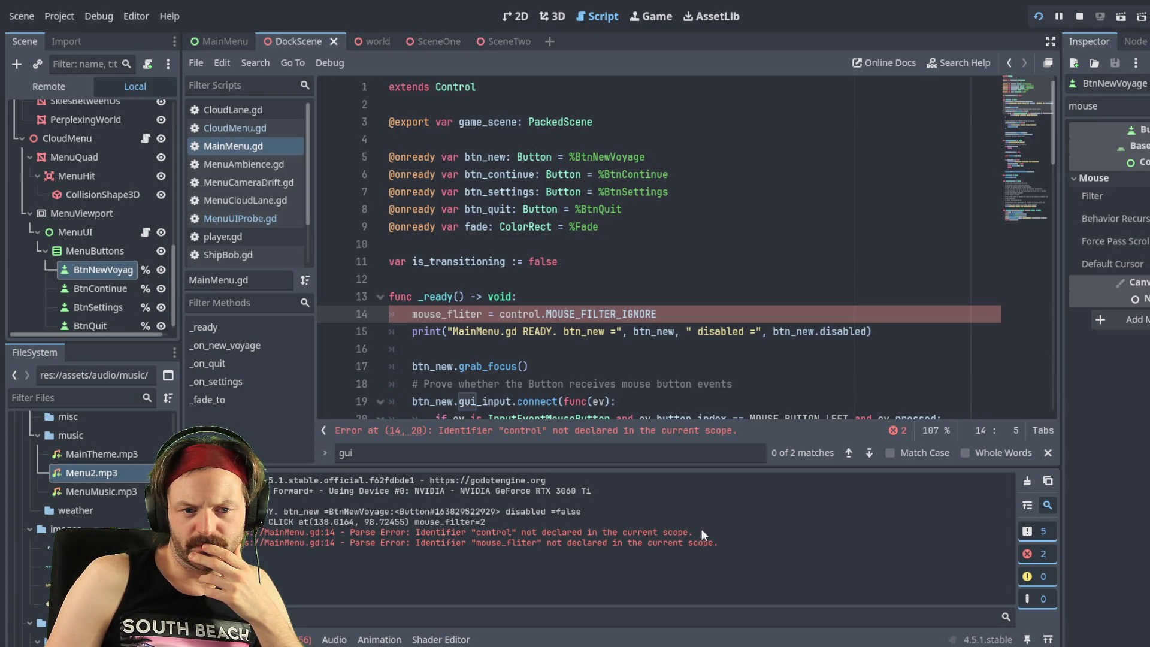
{"action": "left_click", "coordinate": [599, 348]}
{"action": "mouse_move", "coordinate": [729, 541]}
{"action": "left_mouse_down"}
{"action": "mouse_move", "coordinate": [287, 542]}
{"action": "mouse_move", "coordinate": [251, 532]}
{"action": "left_mouse_up"}
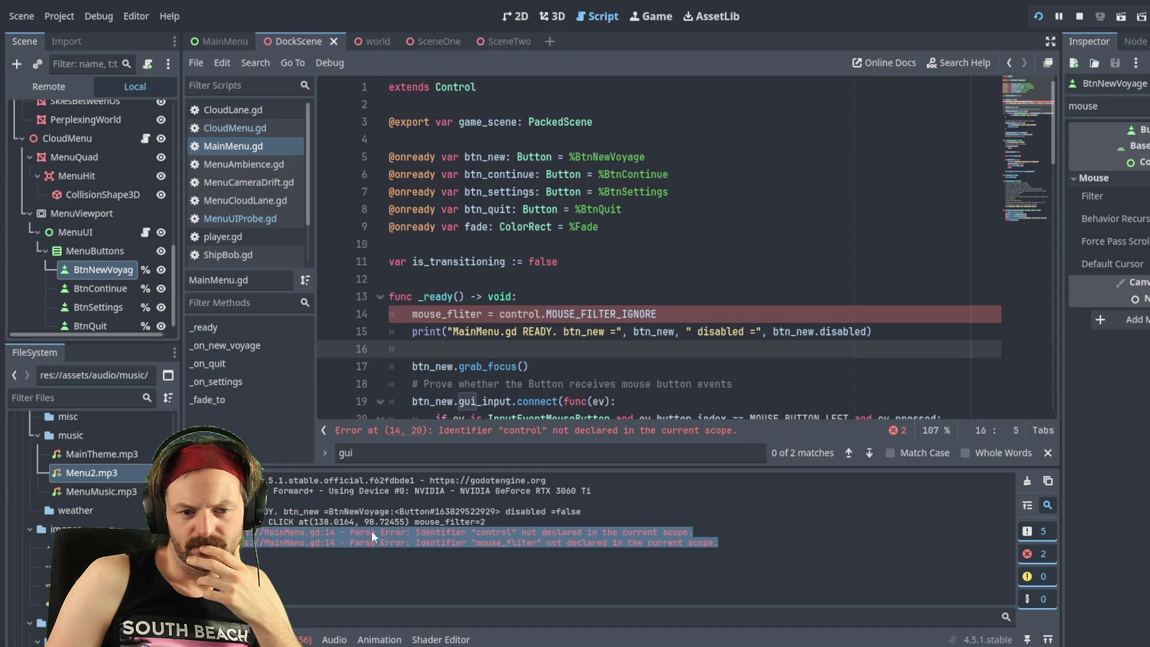
{"action": "left_click", "coordinate": [692, 471]}
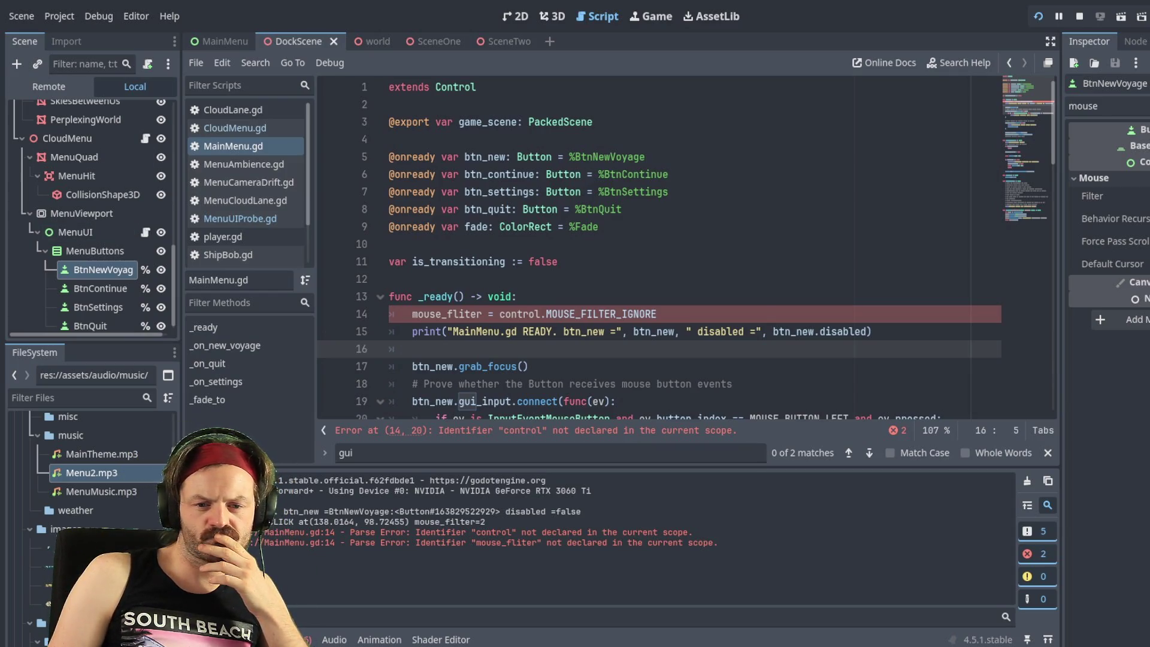
{"action": "scroll", "coordinate": [659, 246], "scroll_direction": "down", "scroll_amount": 3}
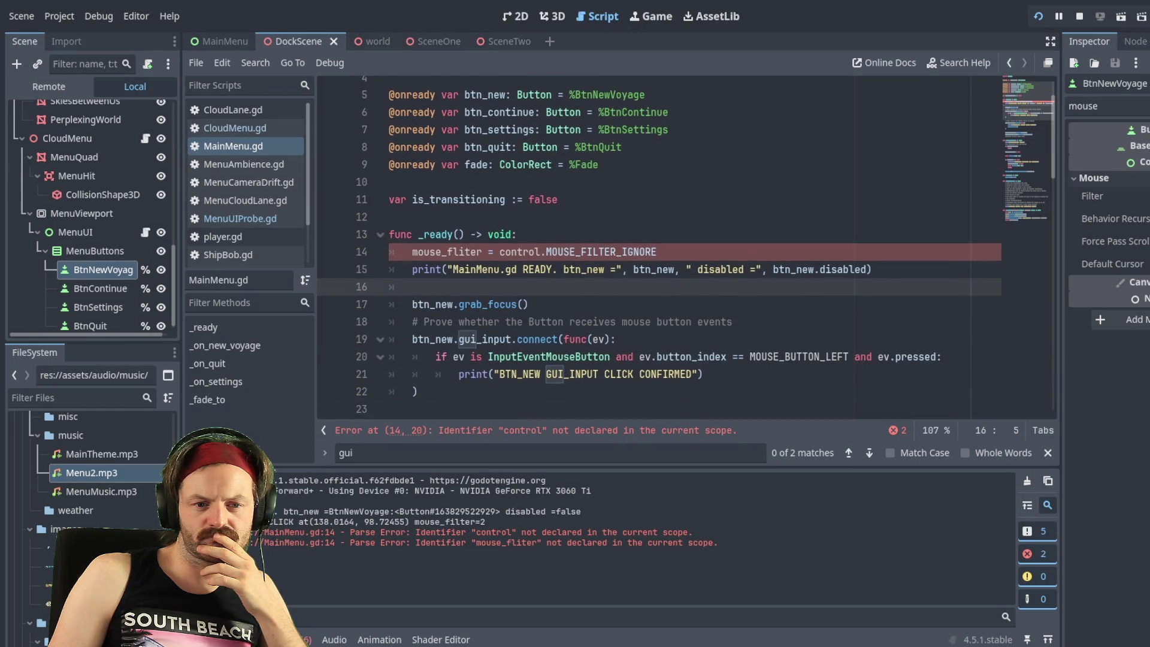
{"action": "left_click", "coordinate": [580, 279]}
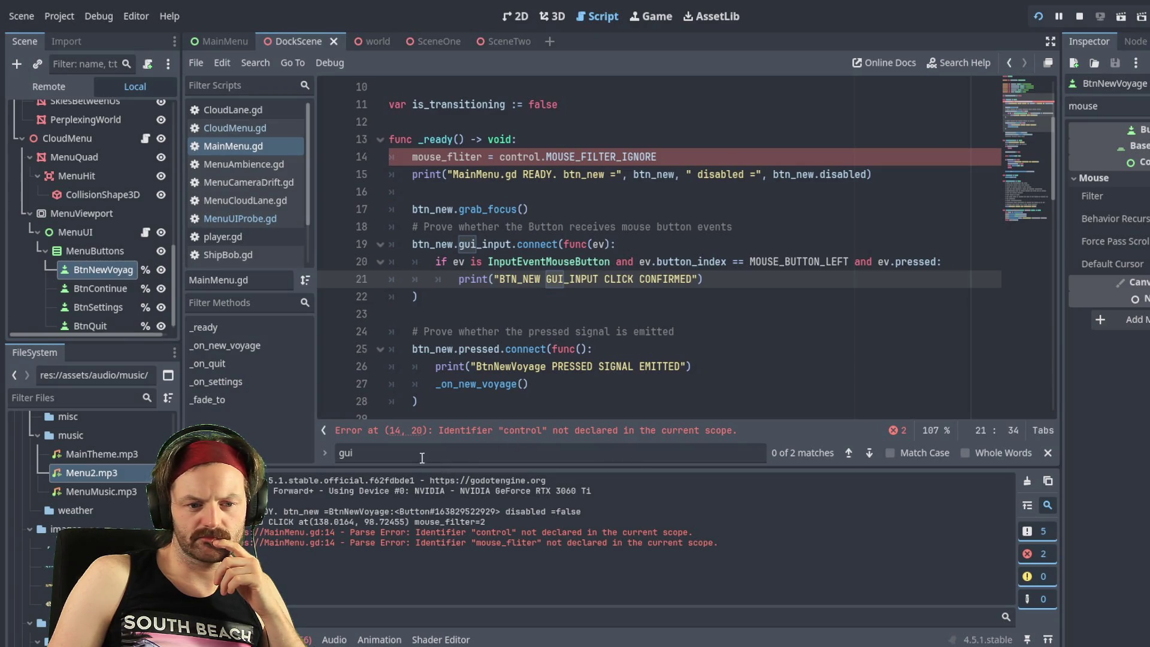
Step: Extend the Find search to 'gui_input.conn' and go to the gui_input.connect call on line 19
{"action": "left_click", "coordinate": [379, 457]}
{"action": "left_click", "coordinate": [393, 455]}
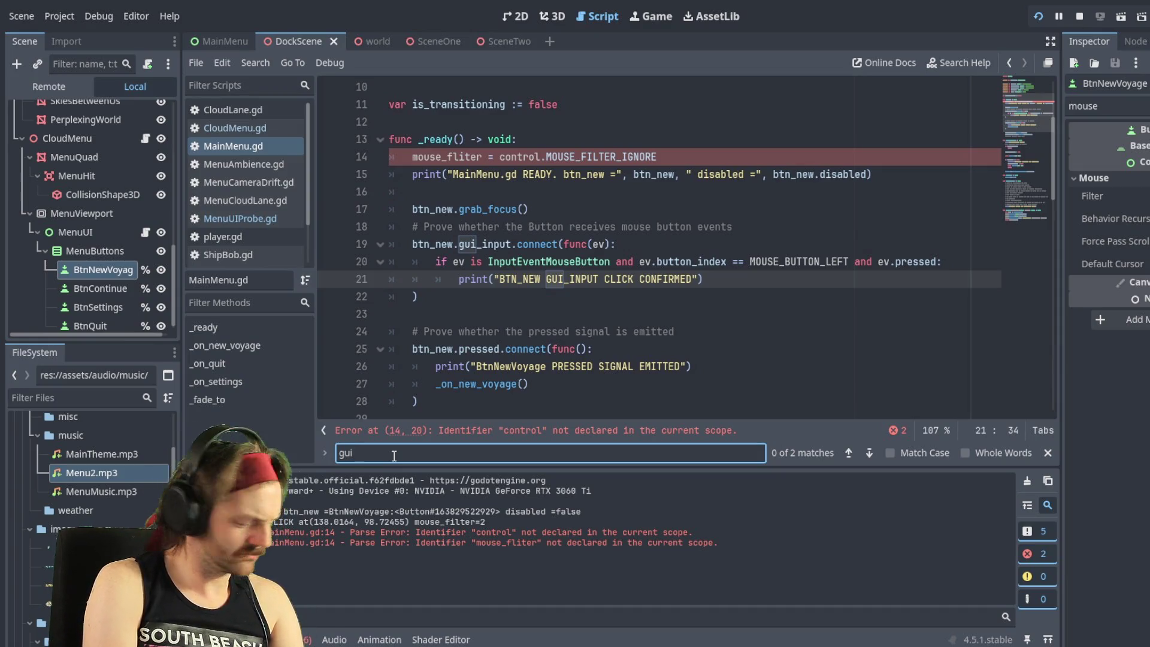
{"action": "type", "text": "_input.conn"}
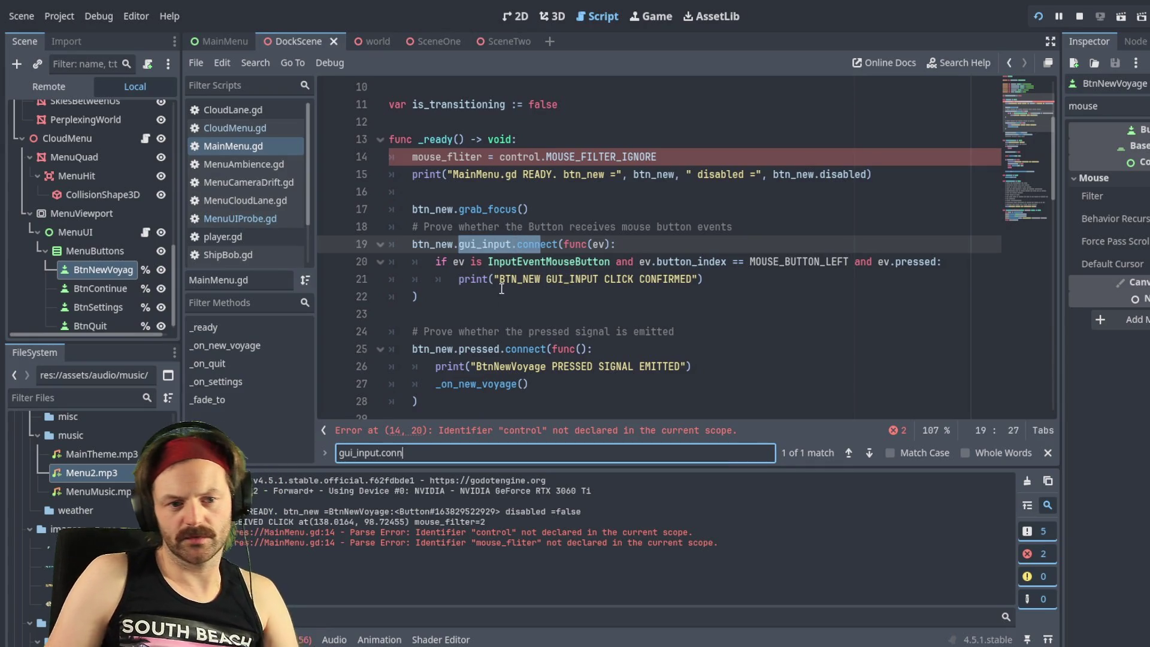
{"action": "left_click", "coordinate": [643, 248]}
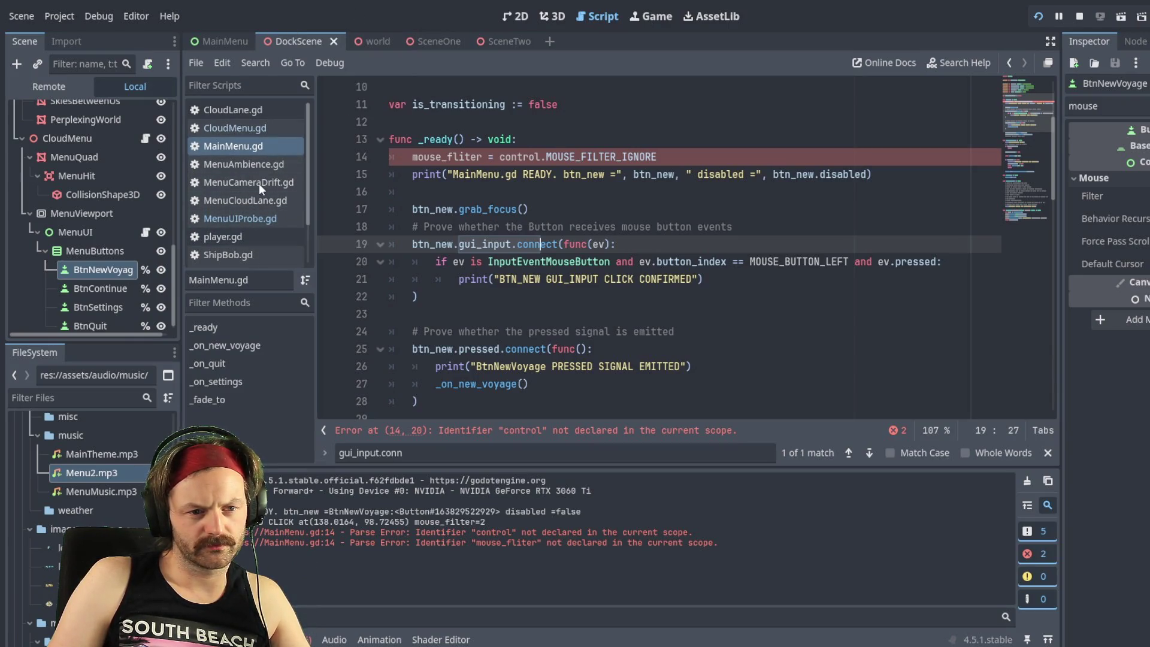
Step: Switch the script editor to MenuUIProbe.gd
{"action": "scroll", "coordinate": [259, 183], "scroll_direction": "down", "scroll_amount": 3}
{"action": "scroll", "coordinate": [259, 188], "scroll_direction": "up", "scroll_amount": 2}
{"action": "left_click", "coordinate": [268, 207]}
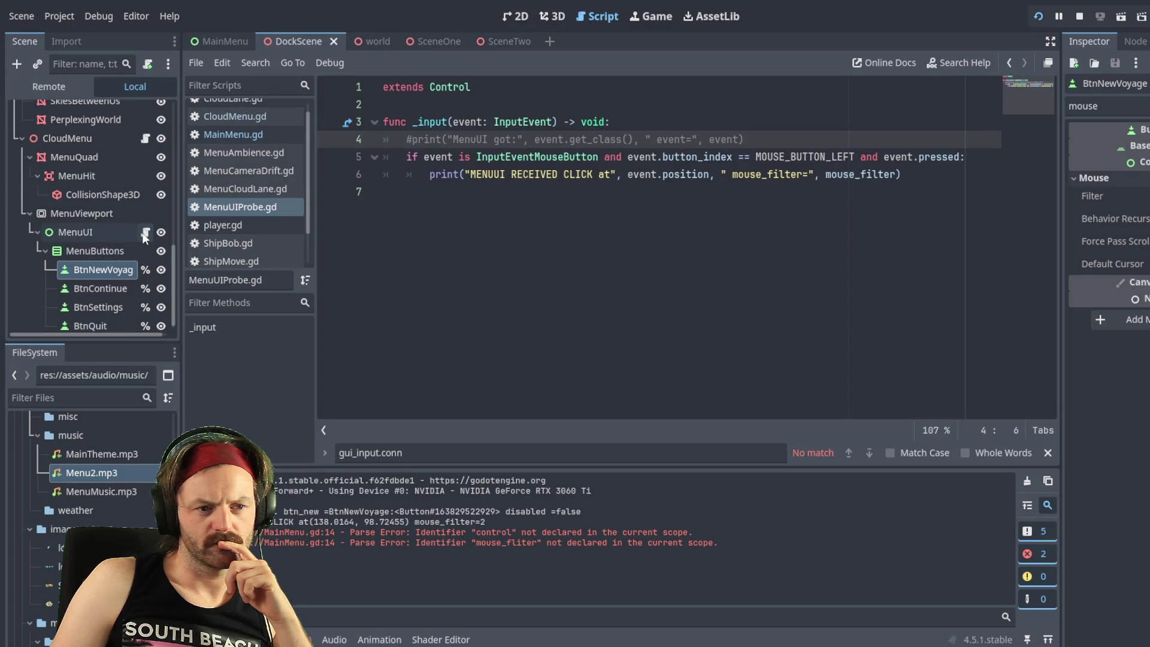
Step: Inspect the MenuUI node, return to the MenuUIProbe.gd code, and select the Find bar text for replacement
{"action": "left_click", "coordinate": [95, 231]}
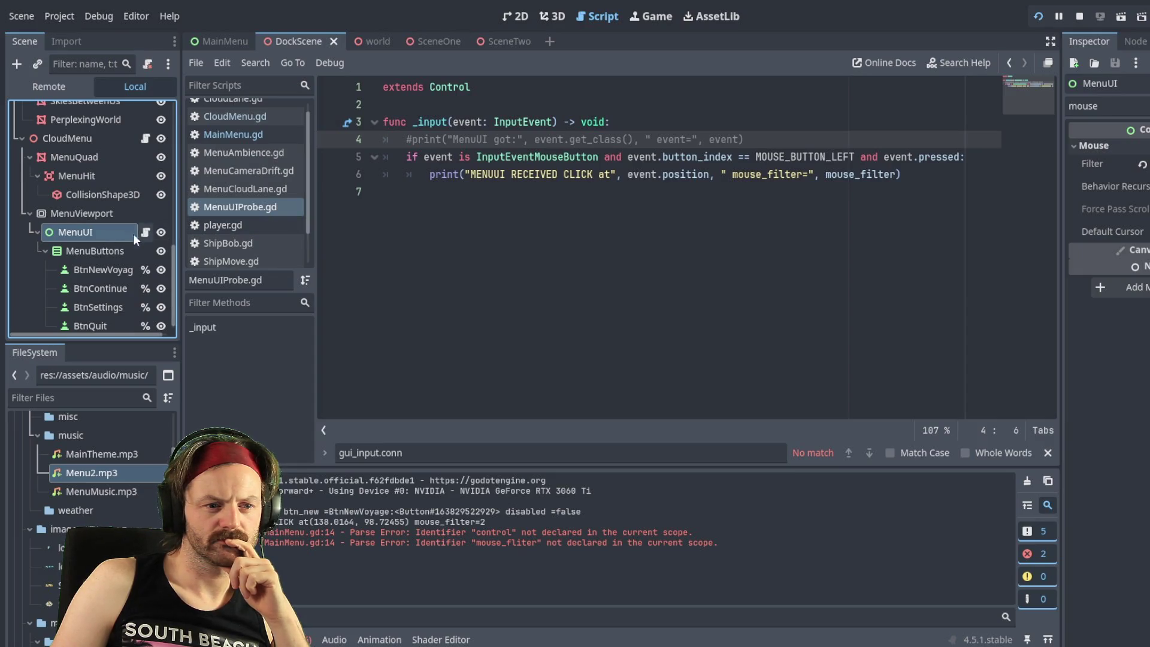
{"action": "left_click", "coordinate": [239, 207]}
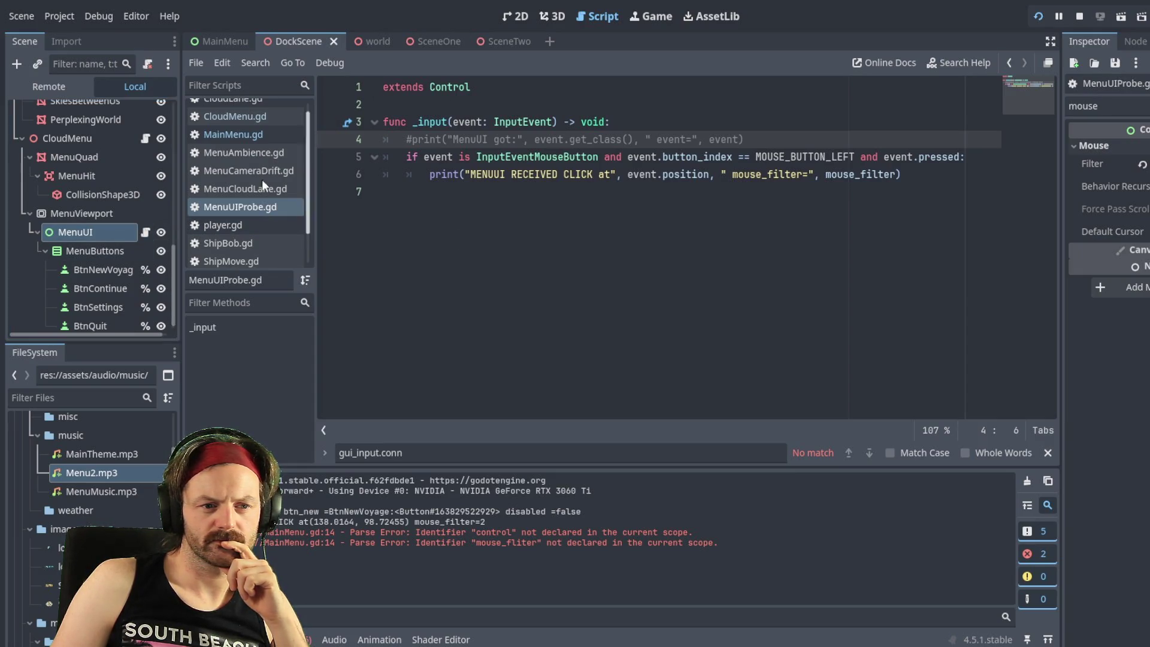
{"action": "left_click", "coordinate": [421, 461]}
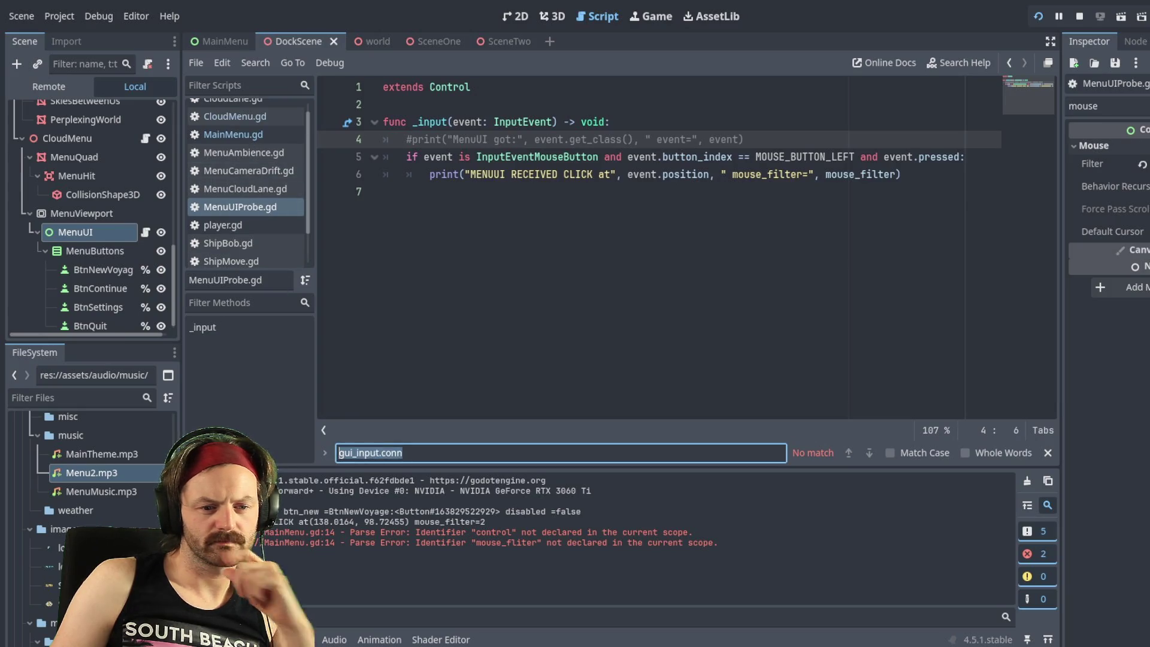
Step: Search 'connect', pass through CloudMenu.gd back to MainMenu.gd, and step to match 4 on line 31
{"action": "type", "text": "connect"}
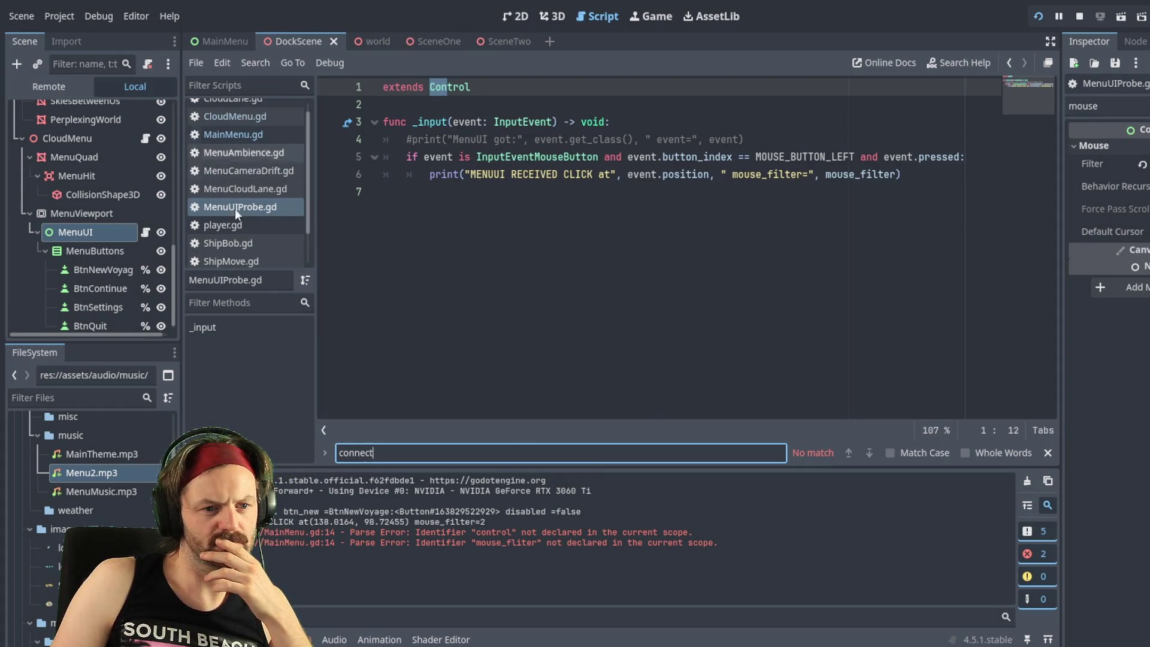
{"action": "scroll", "coordinate": [267, 149], "scroll_direction": "up", "scroll_amount": 1}
{"action": "left_click", "coordinate": [238, 129]}
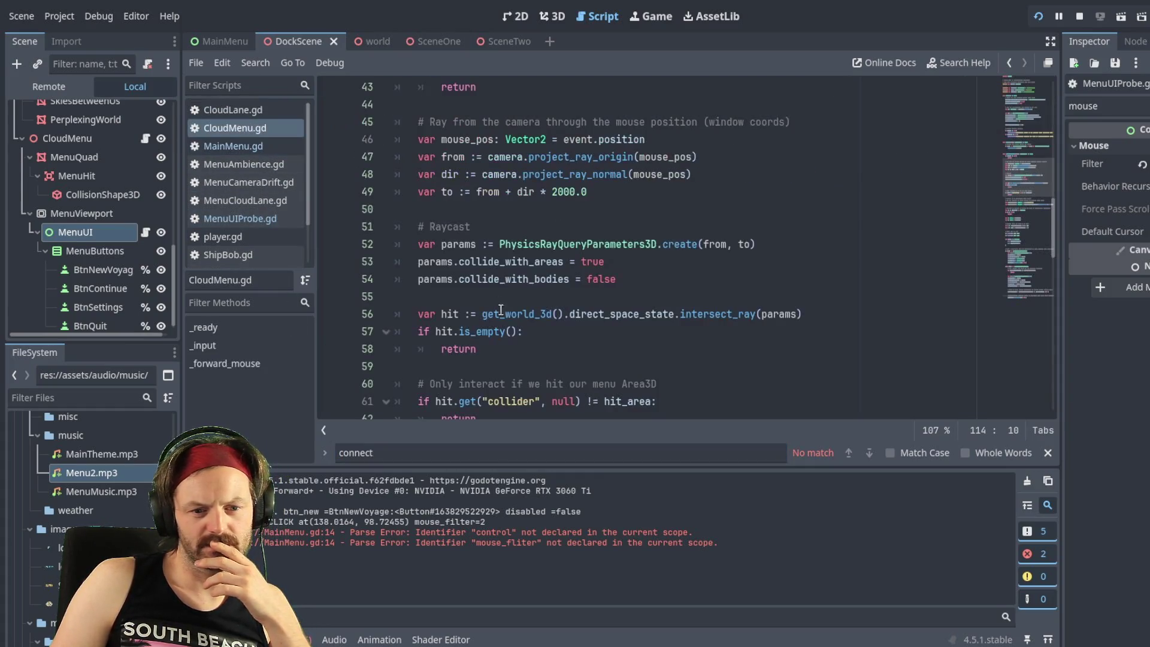
{"action": "scroll", "coordinate": [314, 233], "scroll_direction": "up", "scroll_amount": 3}
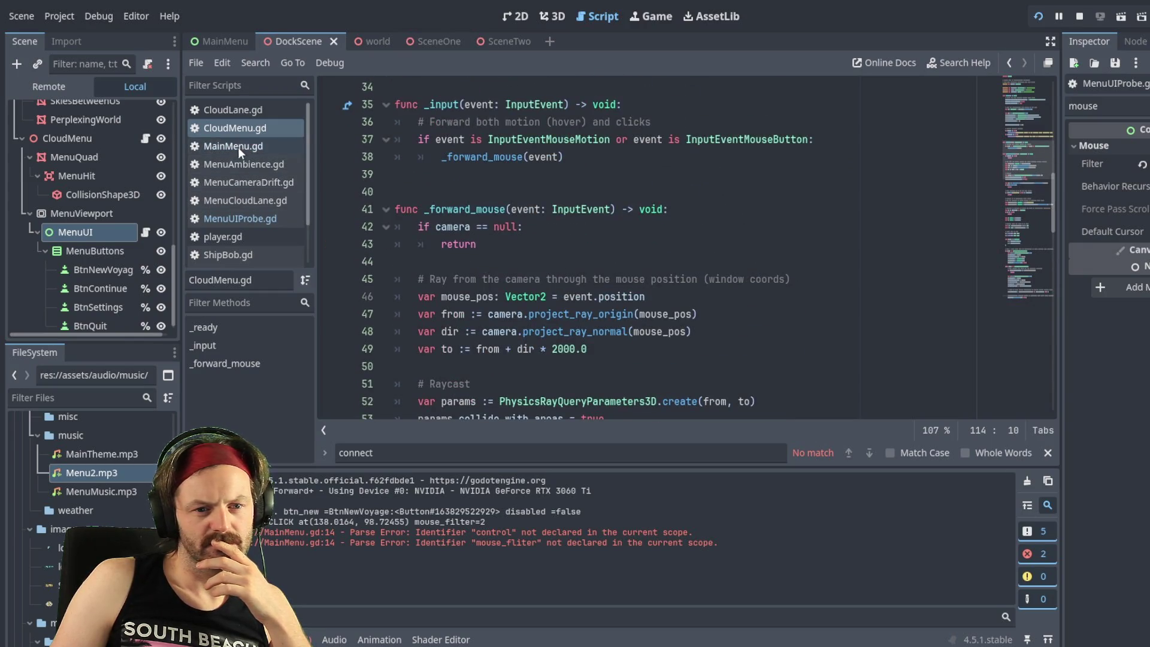
{"action": "left_click", "coordinate": [239, 146]}
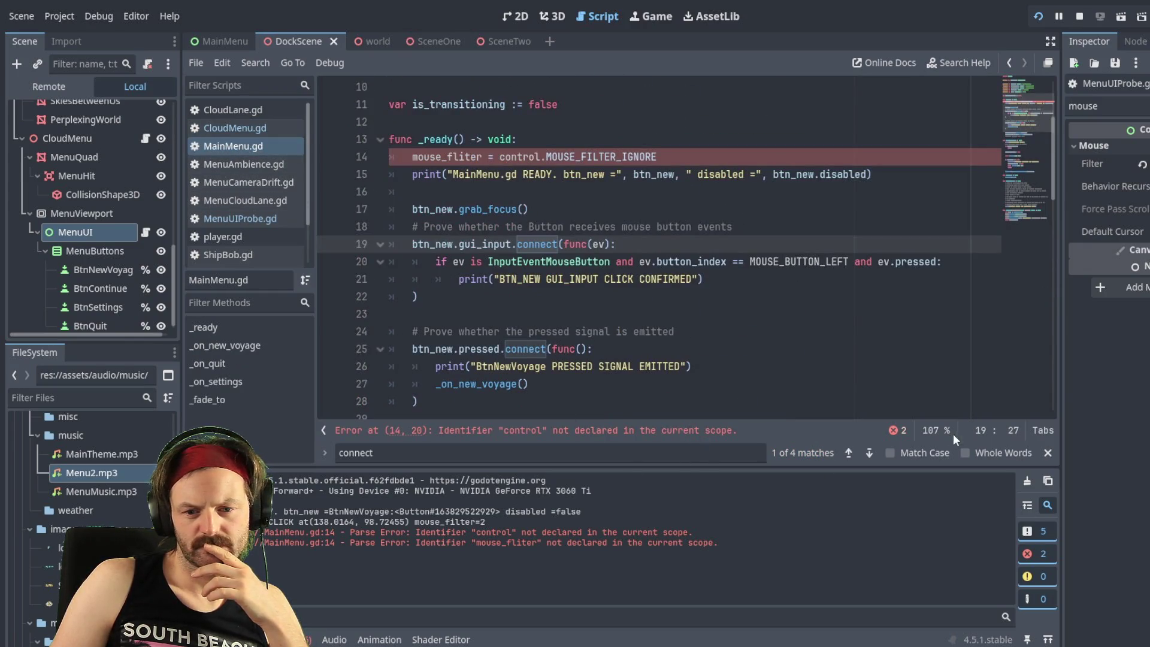
{"action": "left_click", "coordinate": [869, 452]}
{"action": "left_click", "coordinate": [868, 453]}
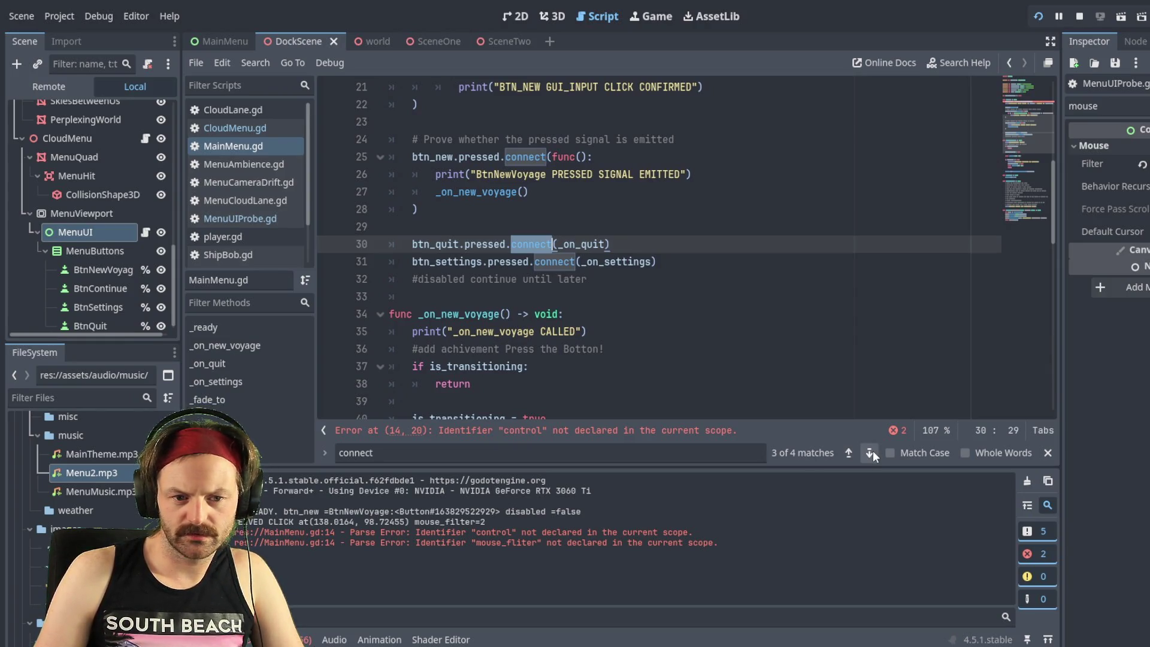
{"action": "left_click", "coordinate": [870, 453]}
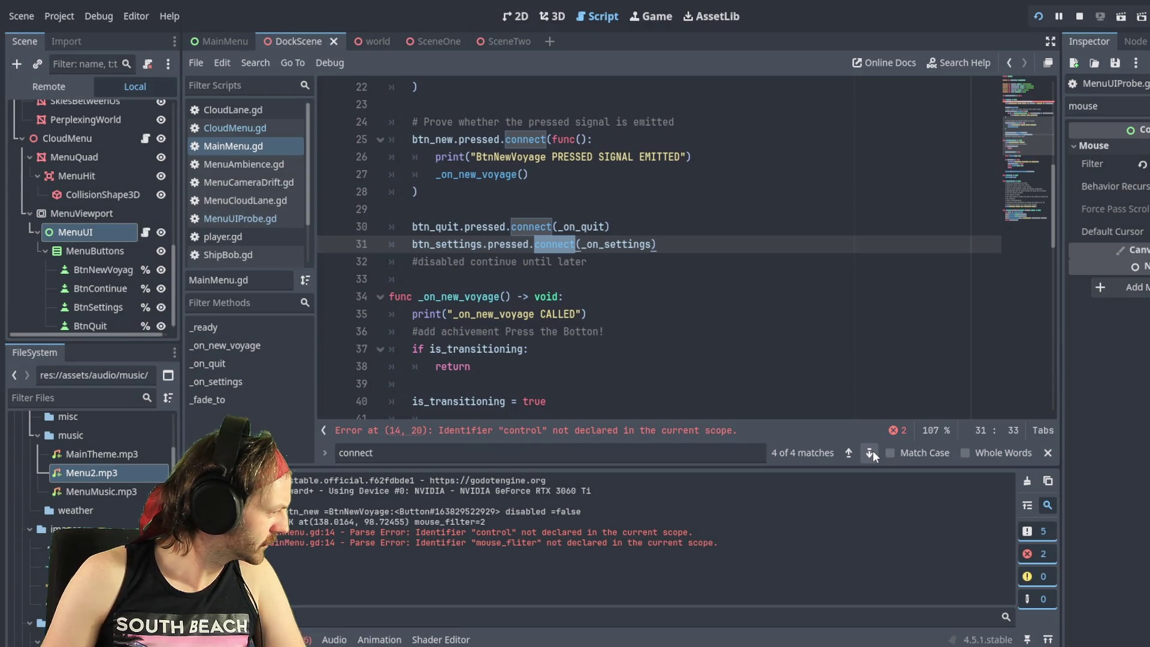
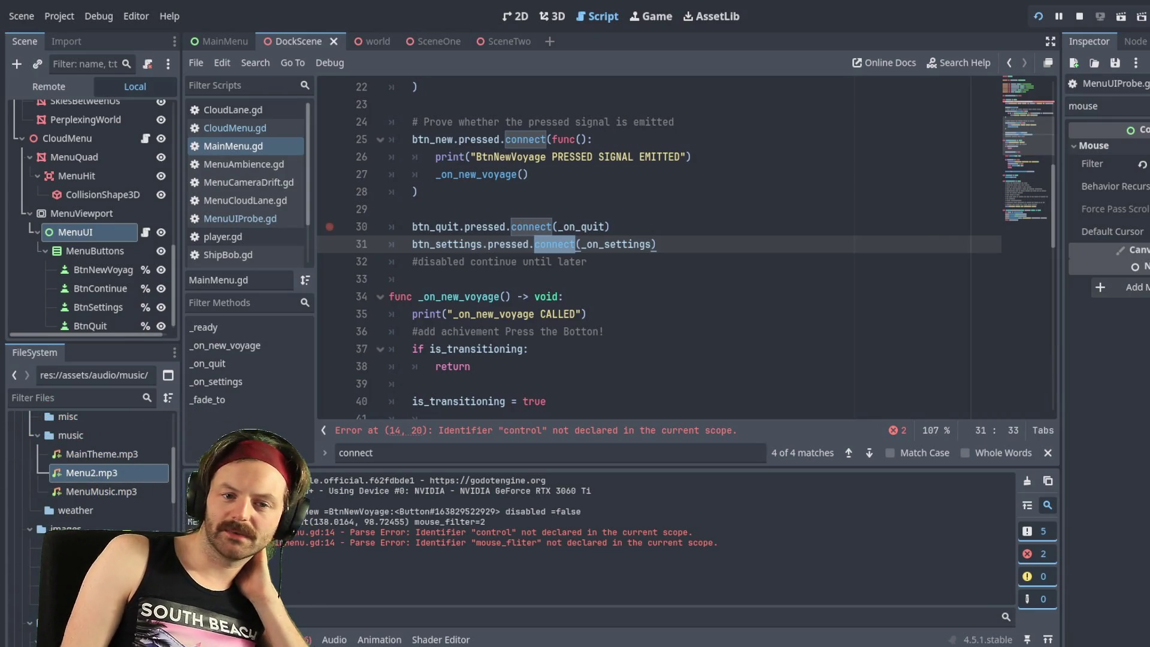
Step: Comment out the mouse_fliter assignment on line 14 of MainMenu.gd with a leading #
{"action": "scroll", "coordinate": [686, 248], "scroll_direction": "up", "scroll_amount": 5}
{"action": "scroll", "coordinate": [687, 248], "scroll_direction": "up", "scroll_amount": 4}
{"action": "scroll", "coordinate": [686, 248], "scroll_direction": "down", "scroll_amount": 2}
{"action": "scroll", "coordinate": [686, 248], "scroll_direction": "down", "scroll_amount": 1}
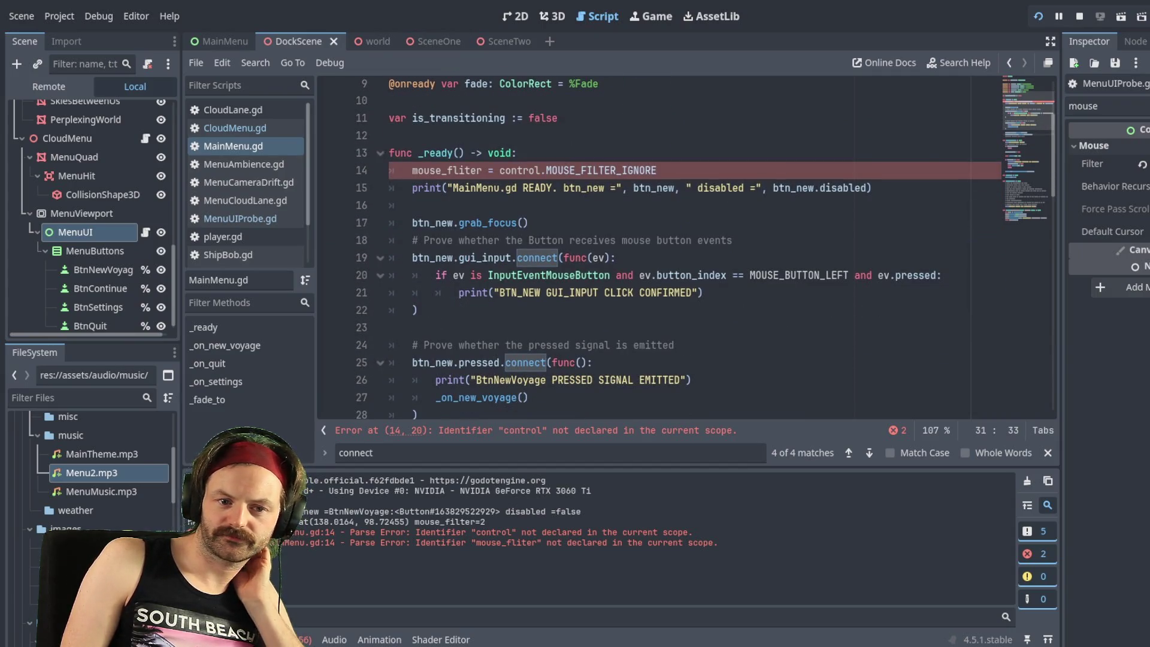
{"action": "scroll", "coordinate": [617, 258], "scroll_direction": "up", "scroll_amount": 2}
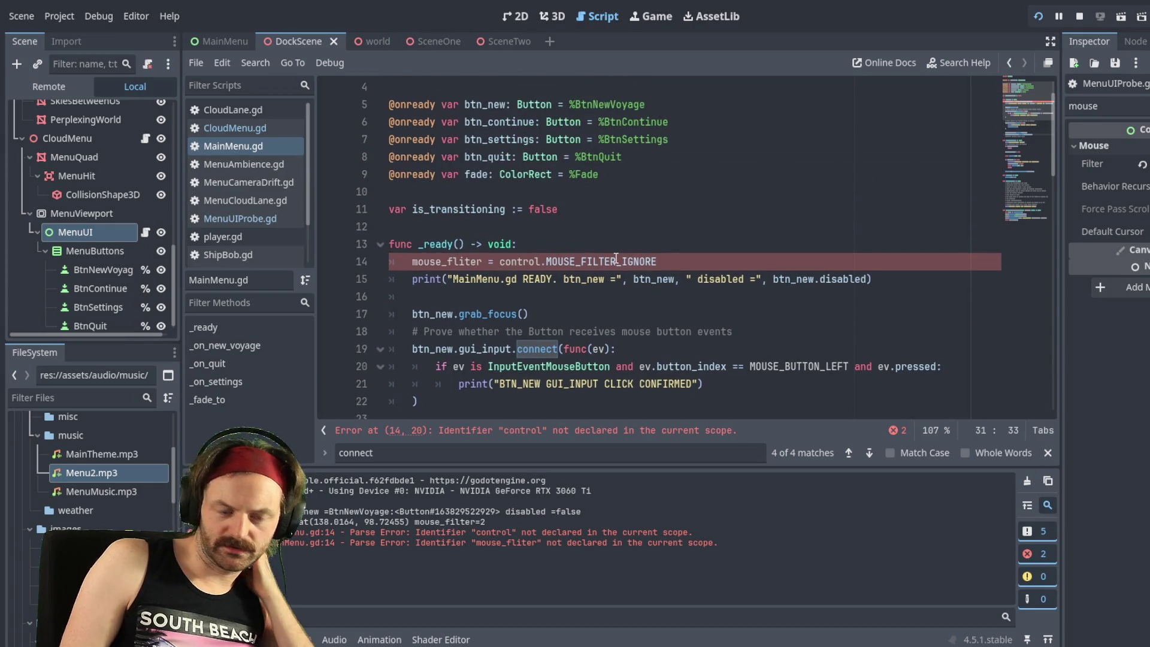
{"action": "left_click", "coordinate": [616, 261]}
{"action": "key", "text": "Home"}
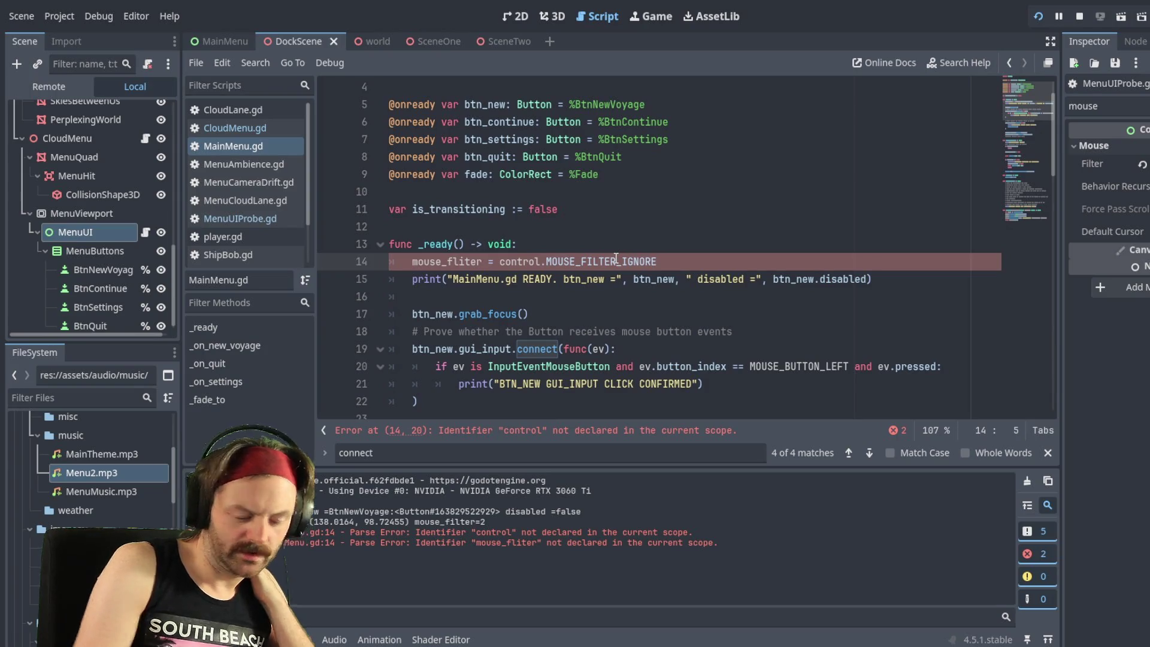
{"action": "type", "text": "#"}
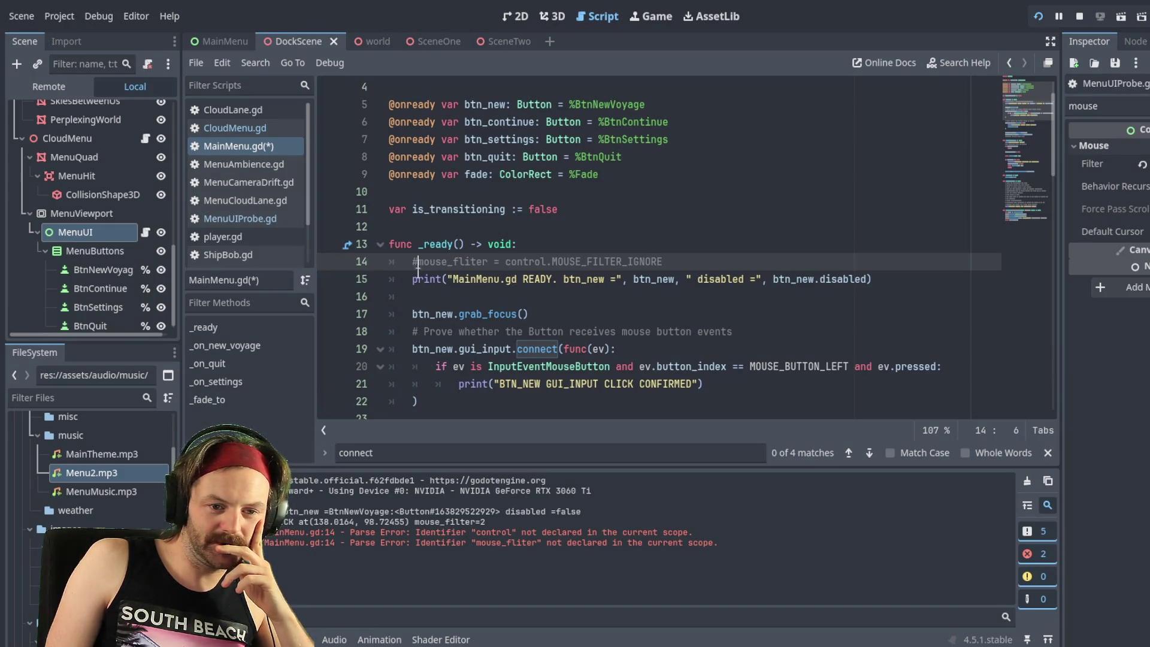
{"action": "scroll", "coordinate": [452, 314], "scroll_direction": "down", "scroll_amount": 2}
Step: Delete 'gui_' so line 19 reads btn_new.input.connect, then save and run the game
{"action": "scroll", "coordinate": [452, 315], "scroll_direction": "down", "scroll_amount": 4}
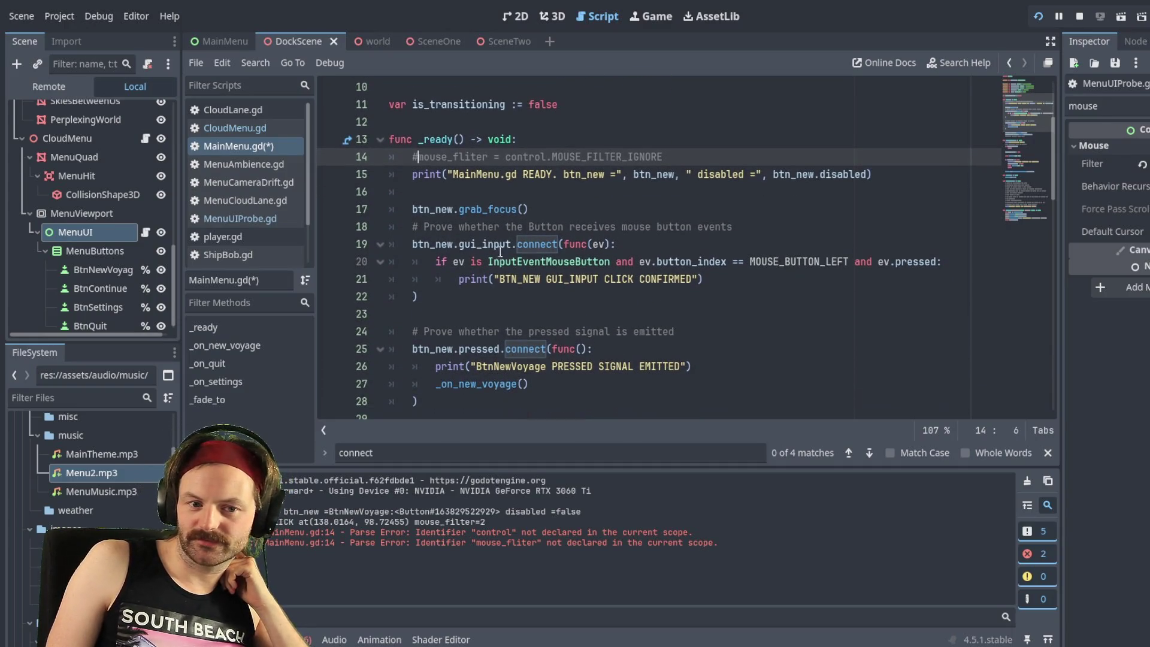
{"action": "left_click", "coordinate": [482, 245]}
{"action": "left_click_drag", "start_coordinate": [482, 245], "coordinate": [460, 245]}
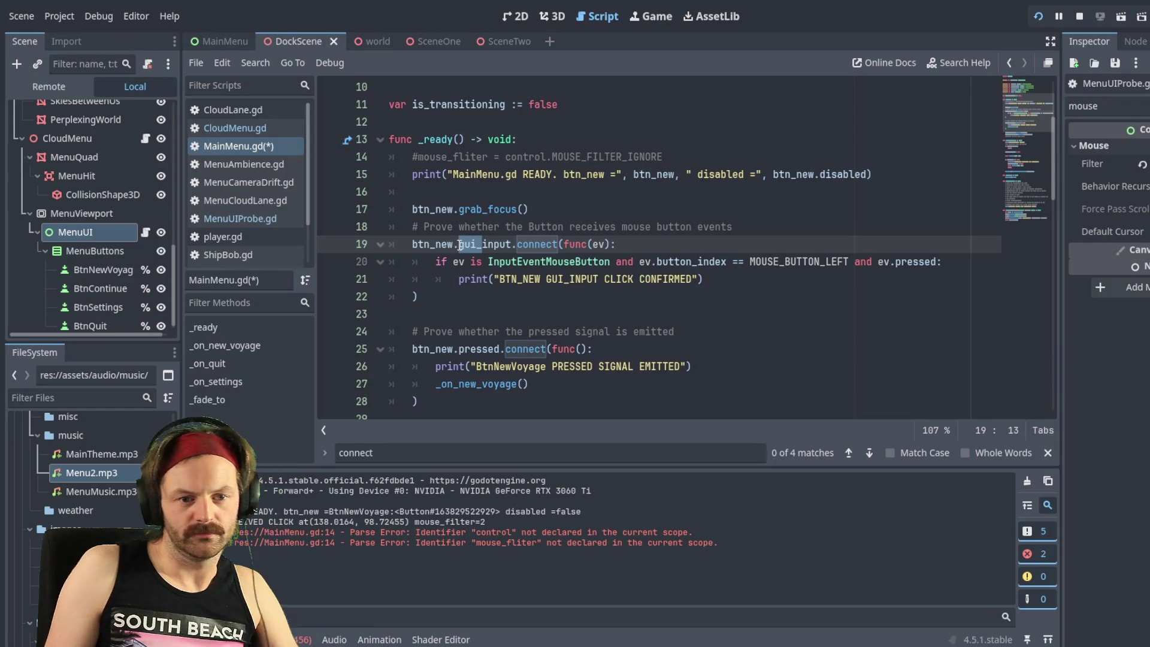
{"action": "key", "text": "BackSpace"}
{"action": "key", "text": "ctrl+s"}
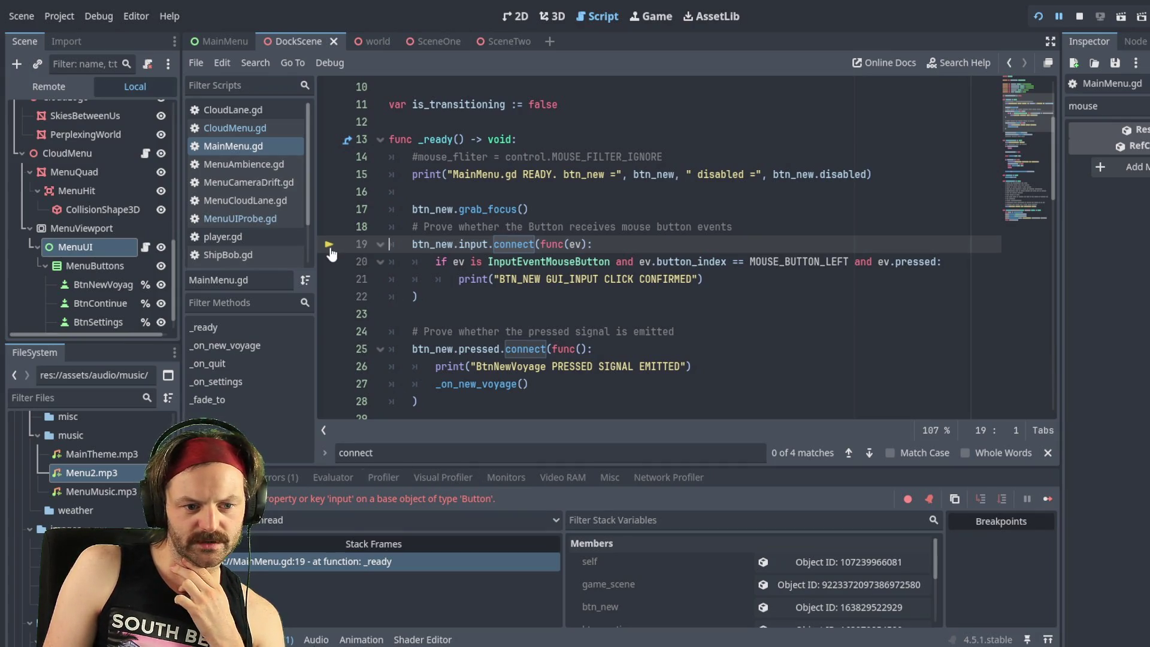
Step: Show the debugger's Errors list, then try '_input' on line 19 and revert it
{"action": "left_click", "coordinate": [285, 483]}
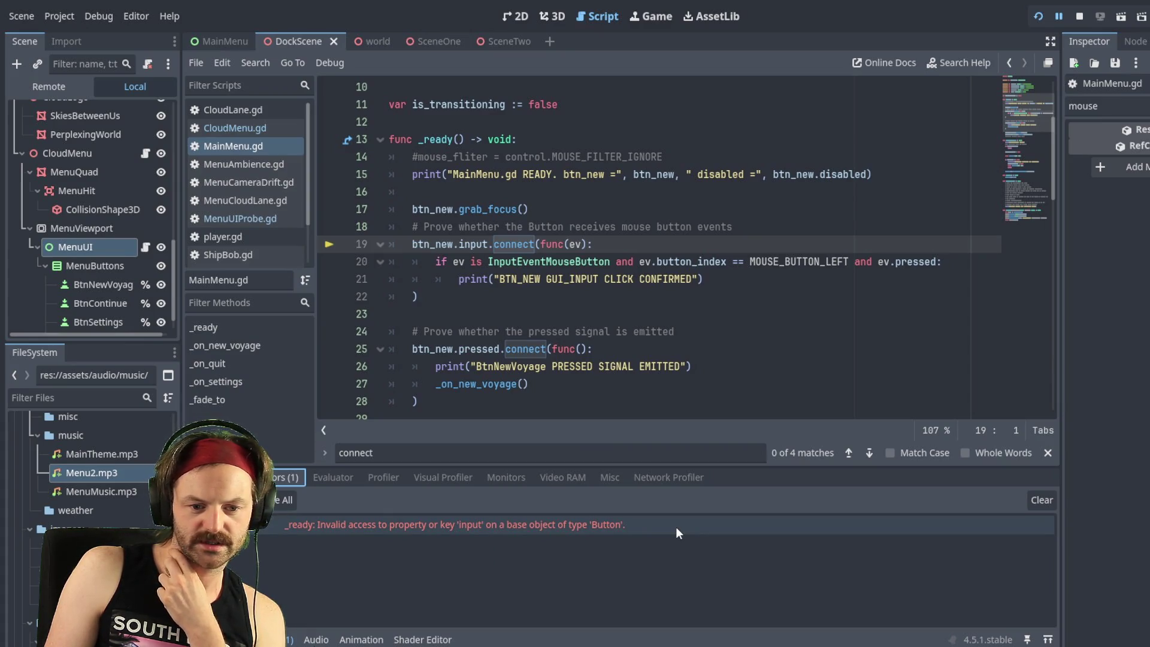
{"action": "left_click", "coordinate": [458, 244]}
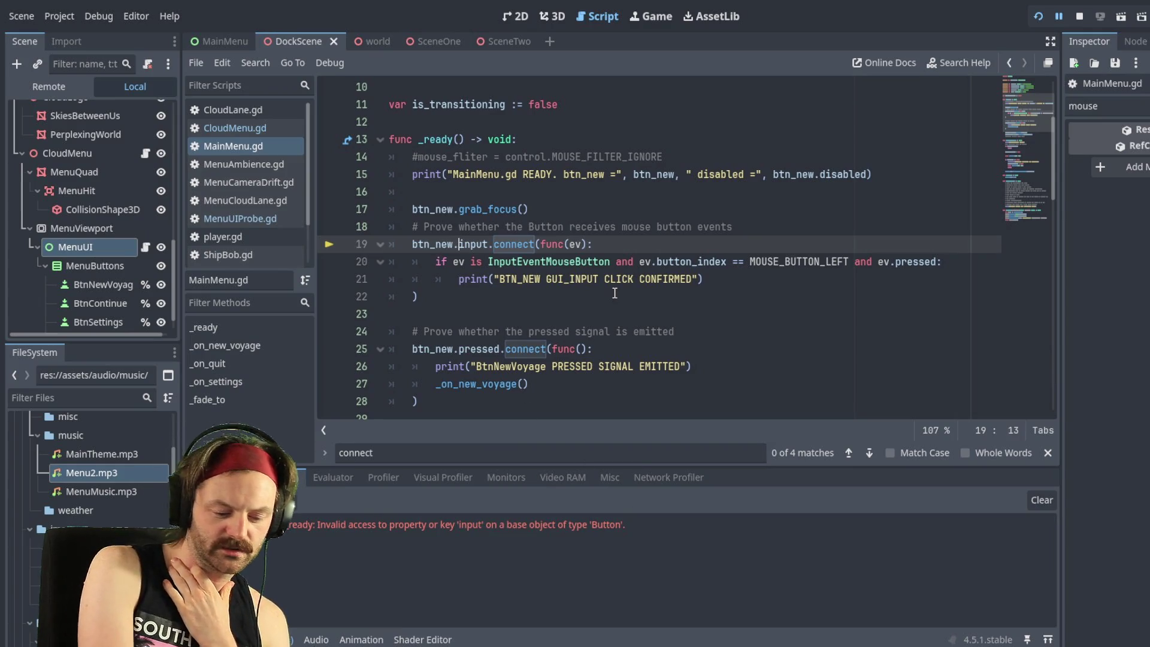
{"action": "type", "text": "_"}
{"action": "key", "text": "ctrl+s"}
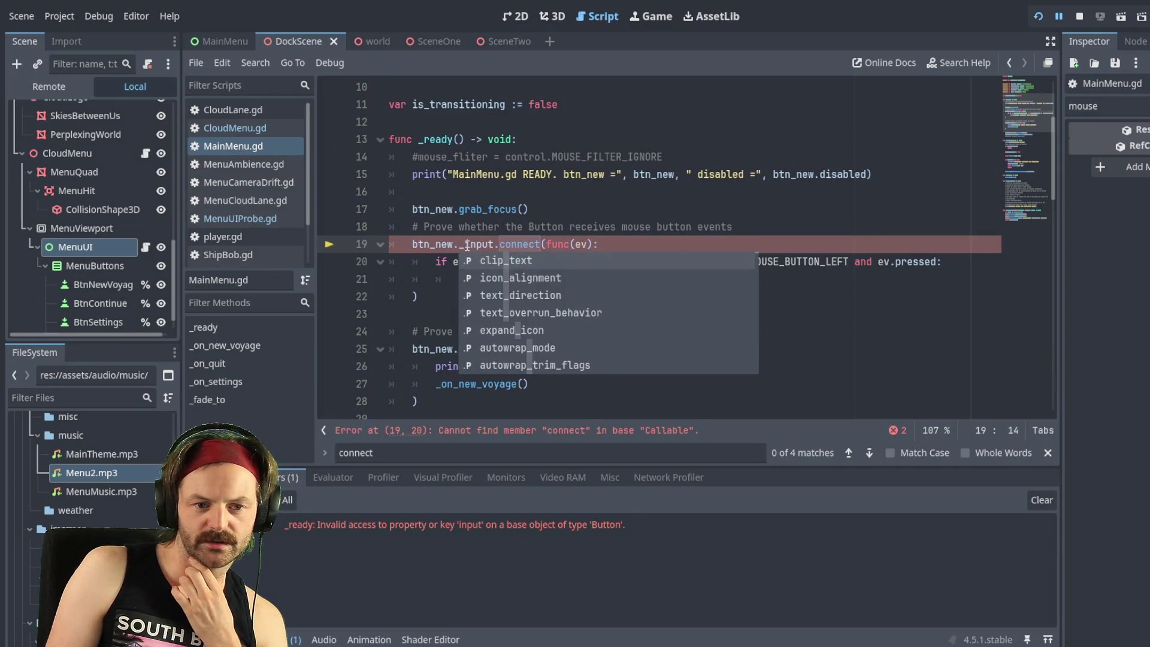
{"action": "key", "text": "Escape"}
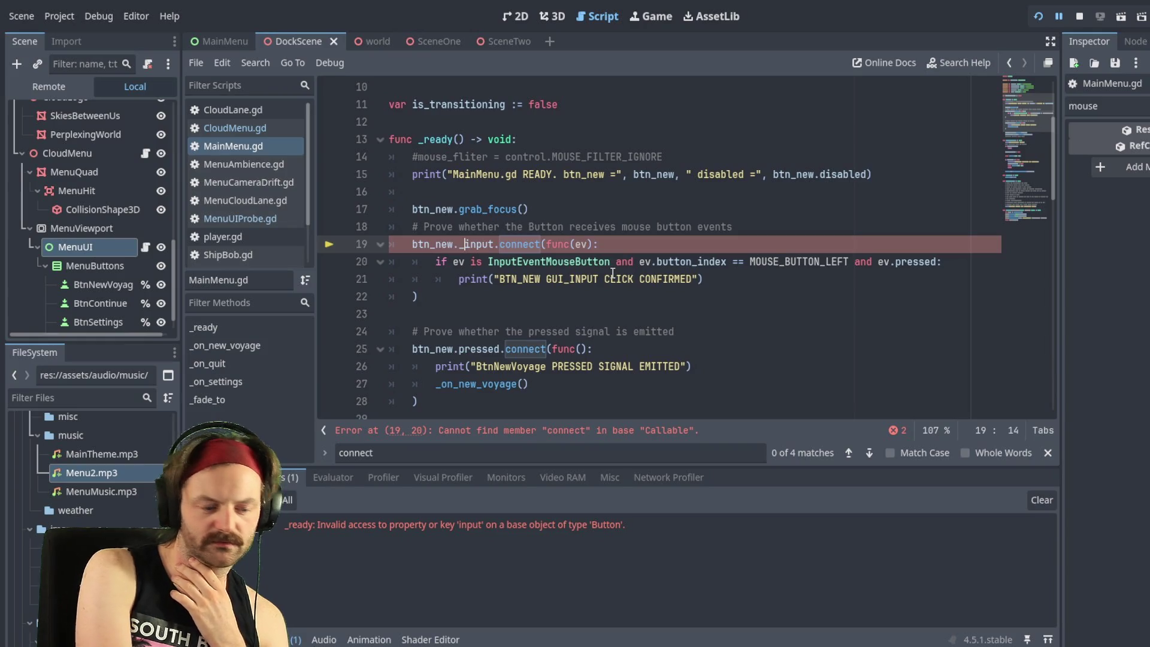
{"action": "key", "text": "BackSpace"}
{"action": "key", "text": "ctrl+s"}
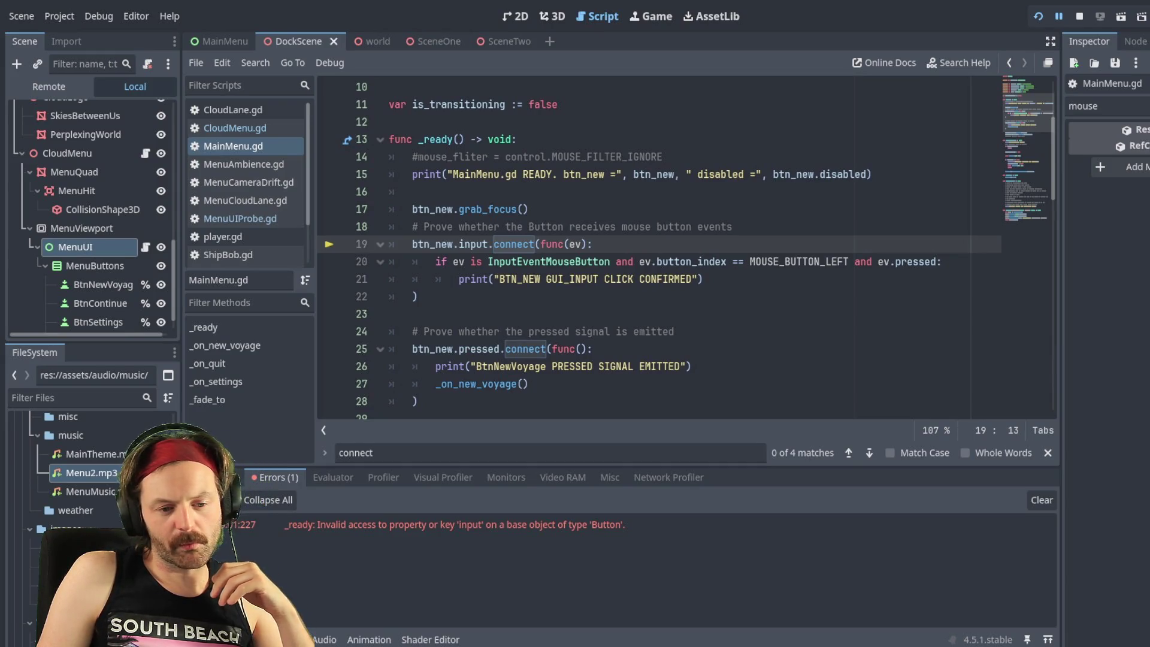
Step: Jump to the line 19 error in MainMenu.gd and stop the paused game run
{"action": "left_click", "coordinate": [476, 527]}
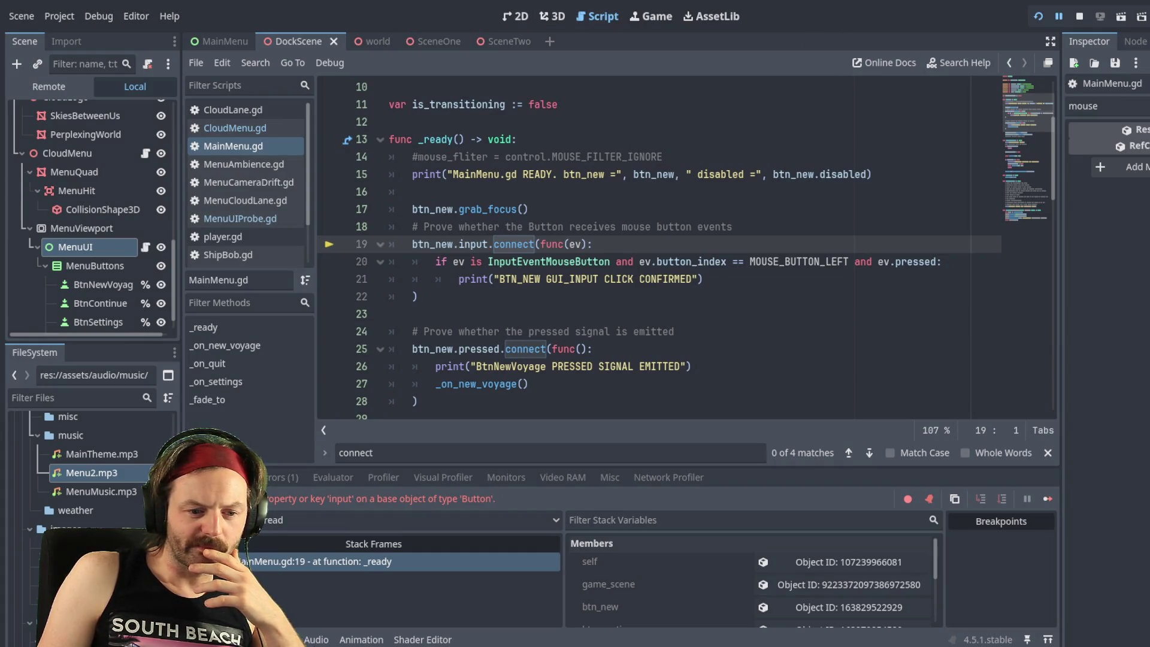
{"action": "left_click", "coordinate": [1079, 16]}
{"action": "left_click", "coordinate": [506, 244]}
{"action": "left_click", "coordinate": [431, 250]}
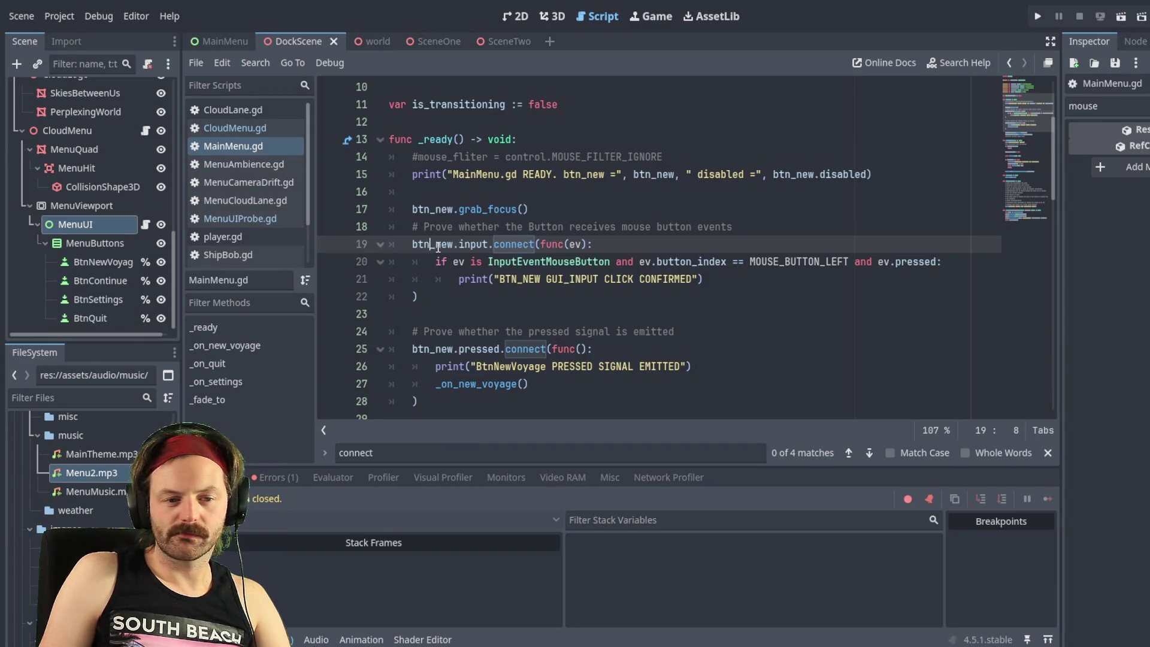
Step: Restore line 19 to btn_new.gui_input.connect, save, and run the game again
{"action": "left_click", "coordinate": [459, 244]}
{"action": "type", "text": "_"}
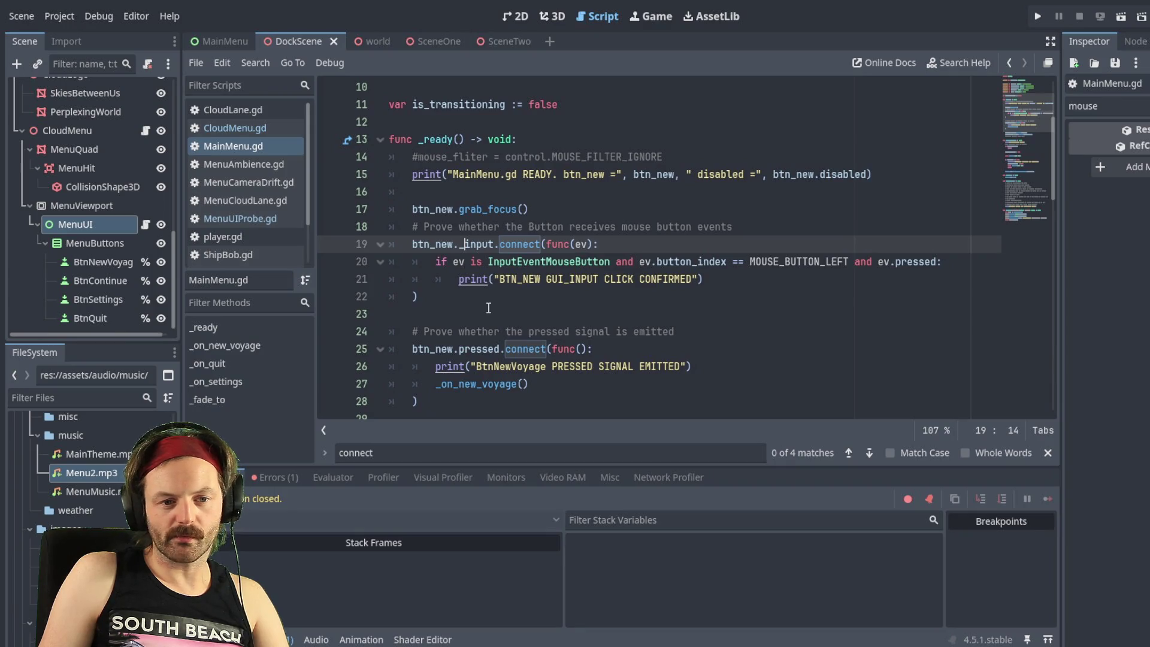
{"action": "key", "text": "ctrl+z"}
{"action": "key", "text": "ctrl+s"}
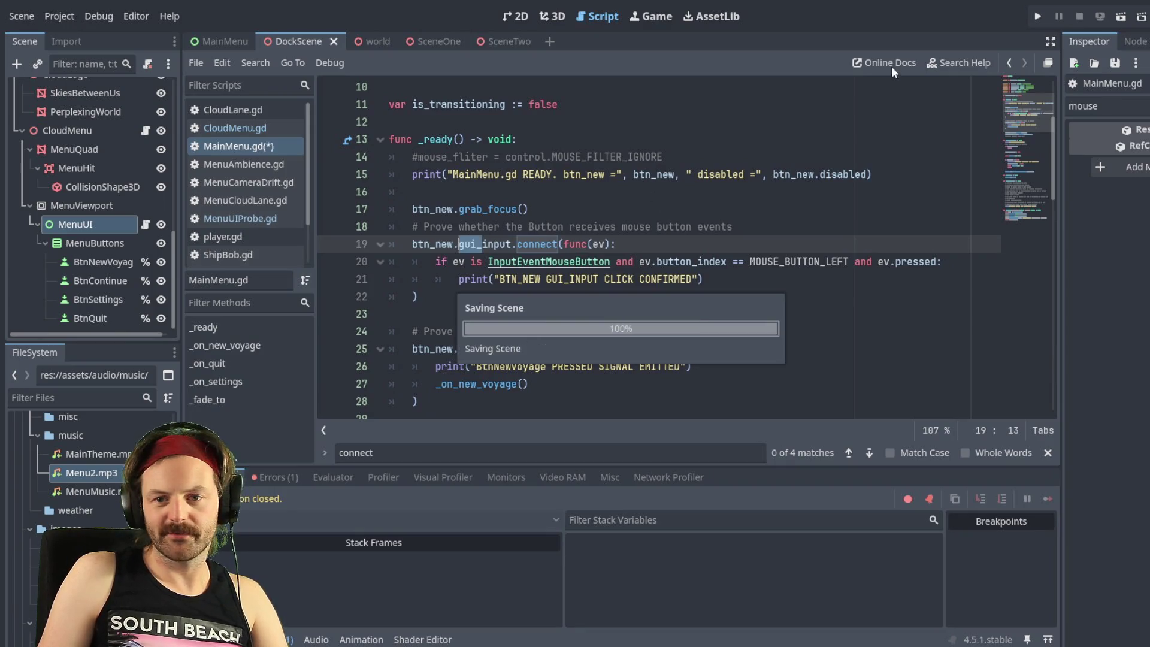
{"action": "left_click", "coordinate": [1039, 13]}
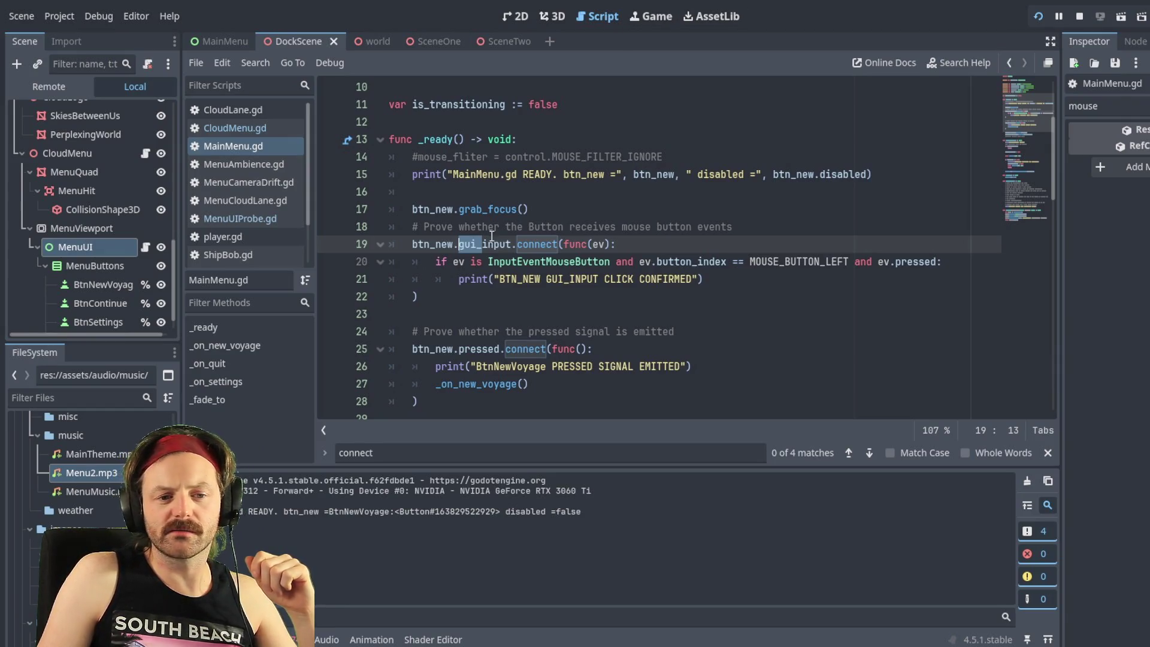
{"action": "left_click", "coordinate": [498, 246]}
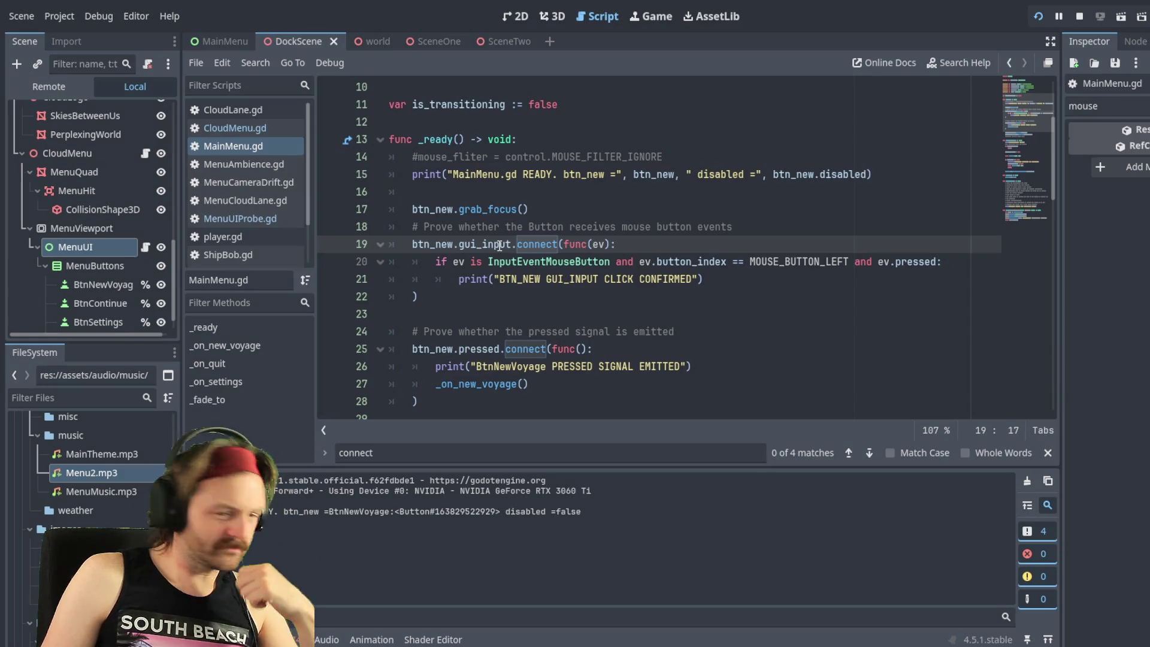
Step: Replace gui_input with pressed on line 19 and drop ev so it reads func():
{"action": "left_click_drag", "start_coordinate": [511, 245], "coordinate": [461, 247]}
{"action": "type", "text": "press"}
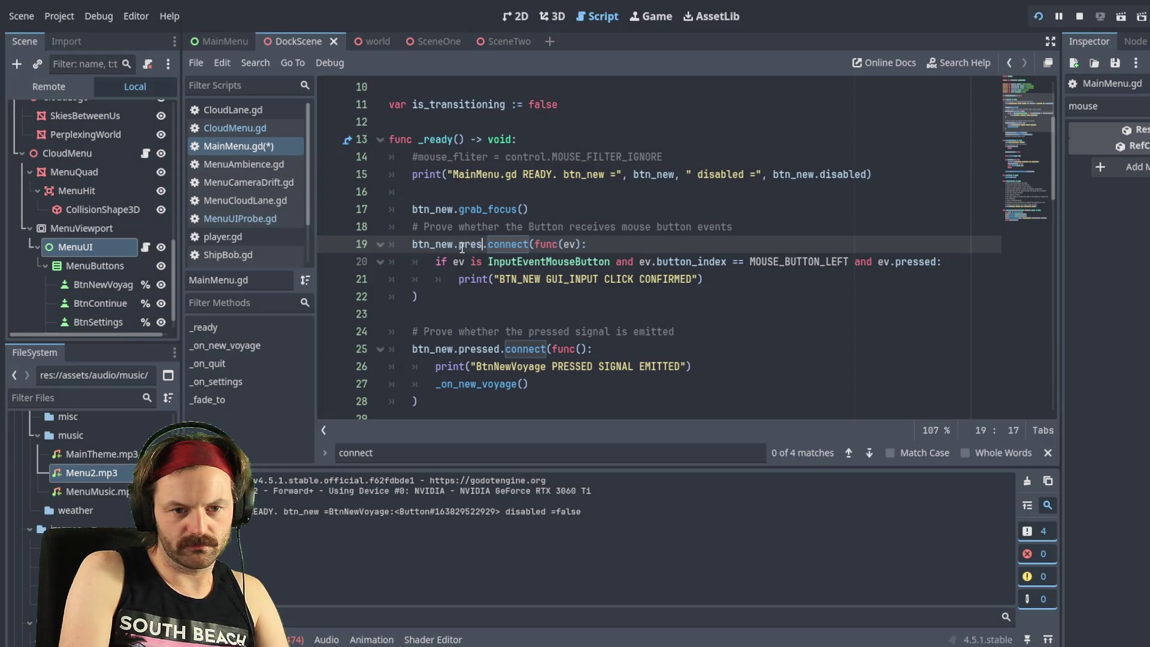
{"action": "type", "text": "ed"}
{"action": "key", "text": "ctrl+s"}
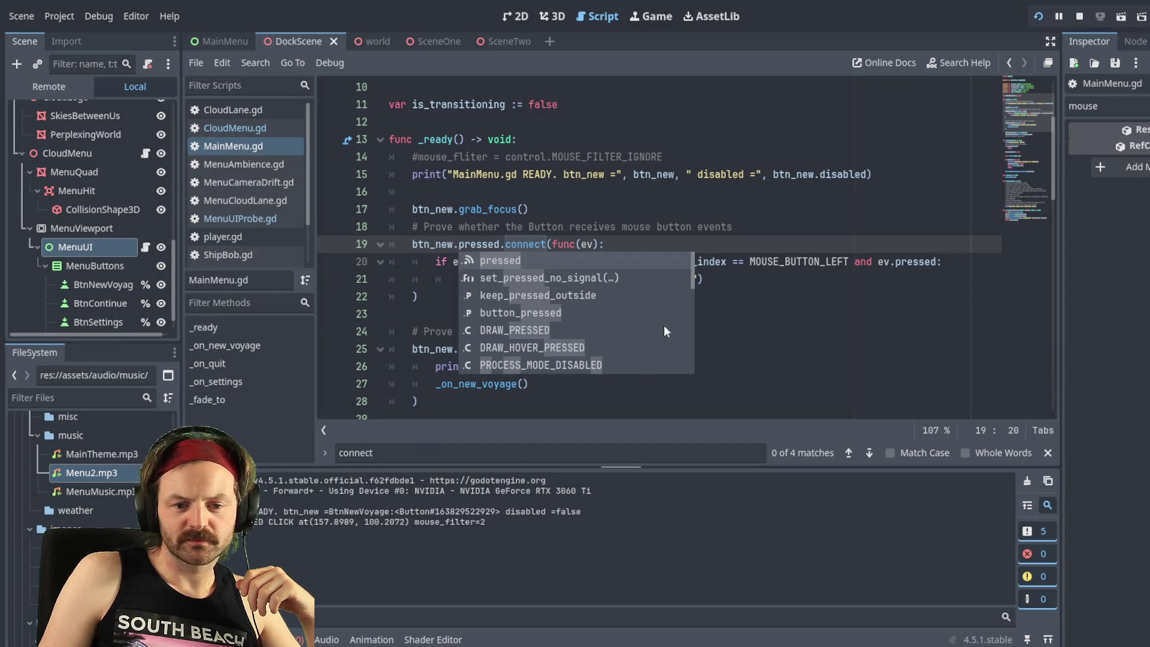
{"action": "left_click", "coordinate": [580, 227]}
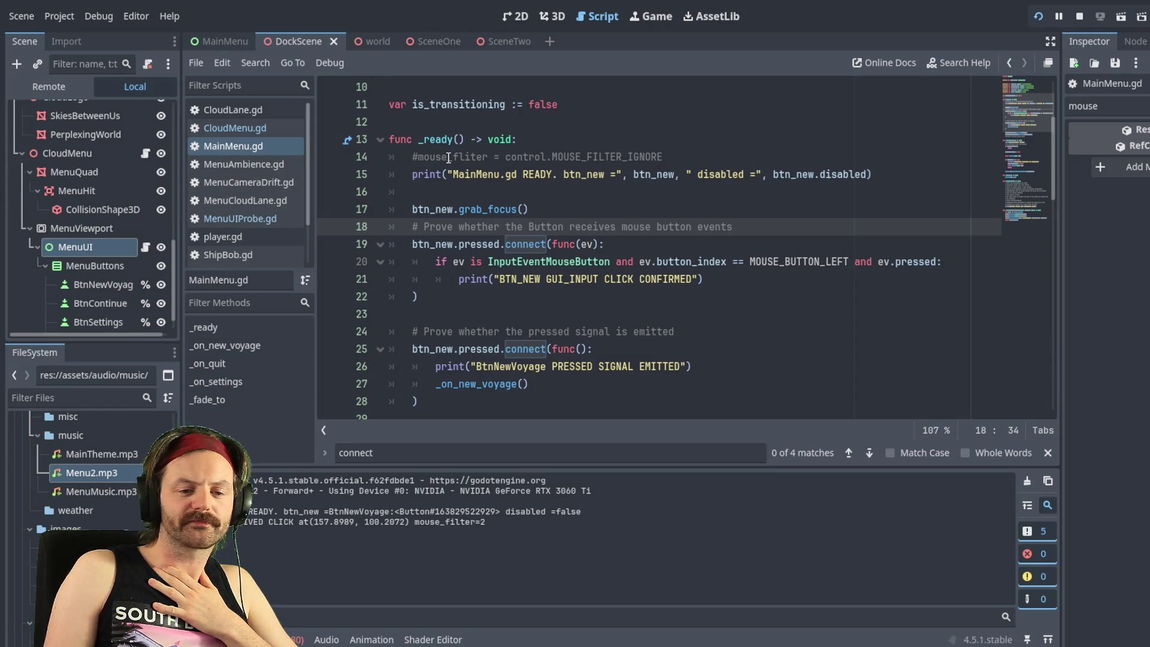
{"action": "key", "text": "Down"}
{"action": "key", "text": "Delete"}
{"action": "key", "text": "Delete"}
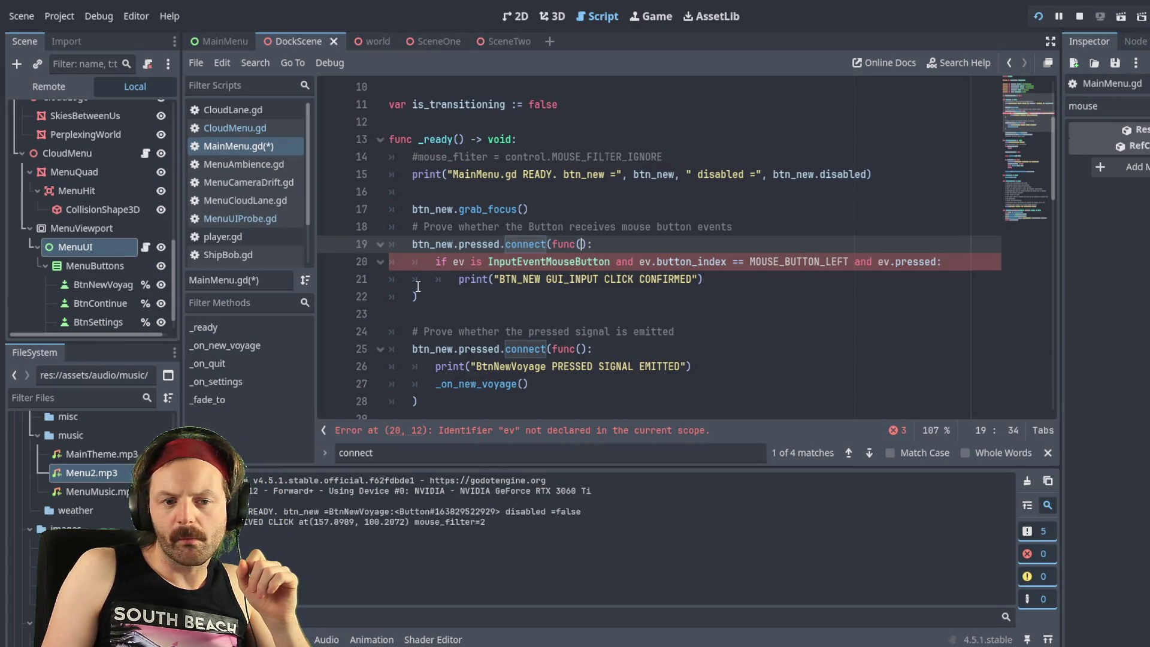
{"action": "left_click", "coordinate": [439, 264]}
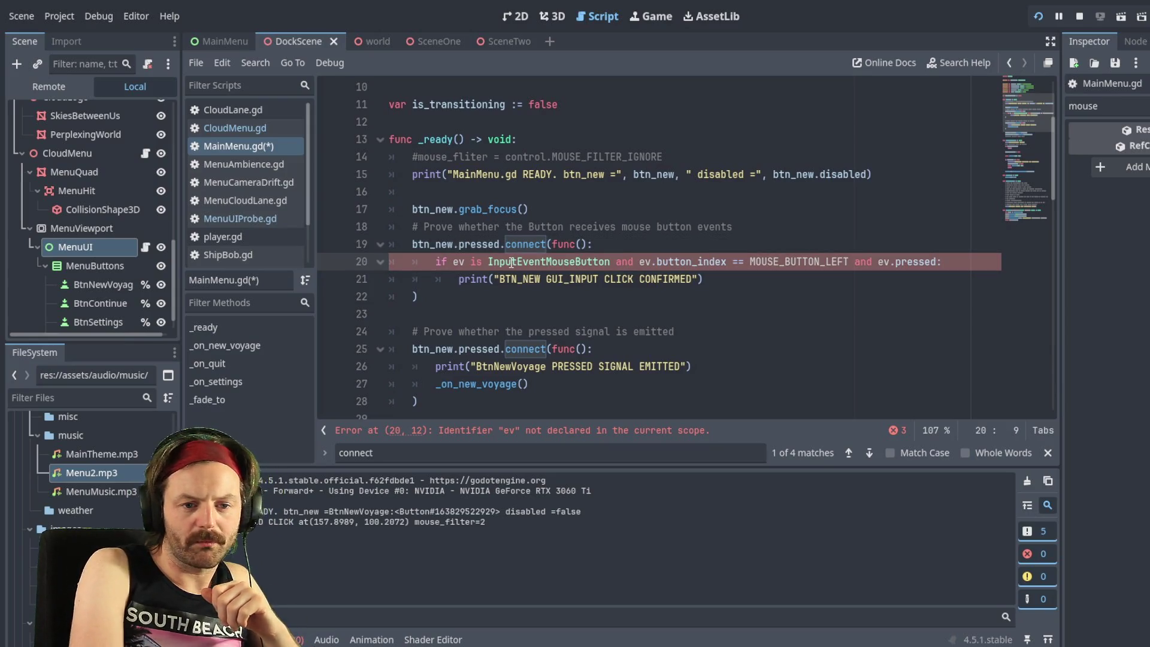
Step: Comment out the ev mouse-button check on line 20, save, and restart the game
{"action": "type", "text": "#"}
{"action": "key", "text": "ctrl+s"}
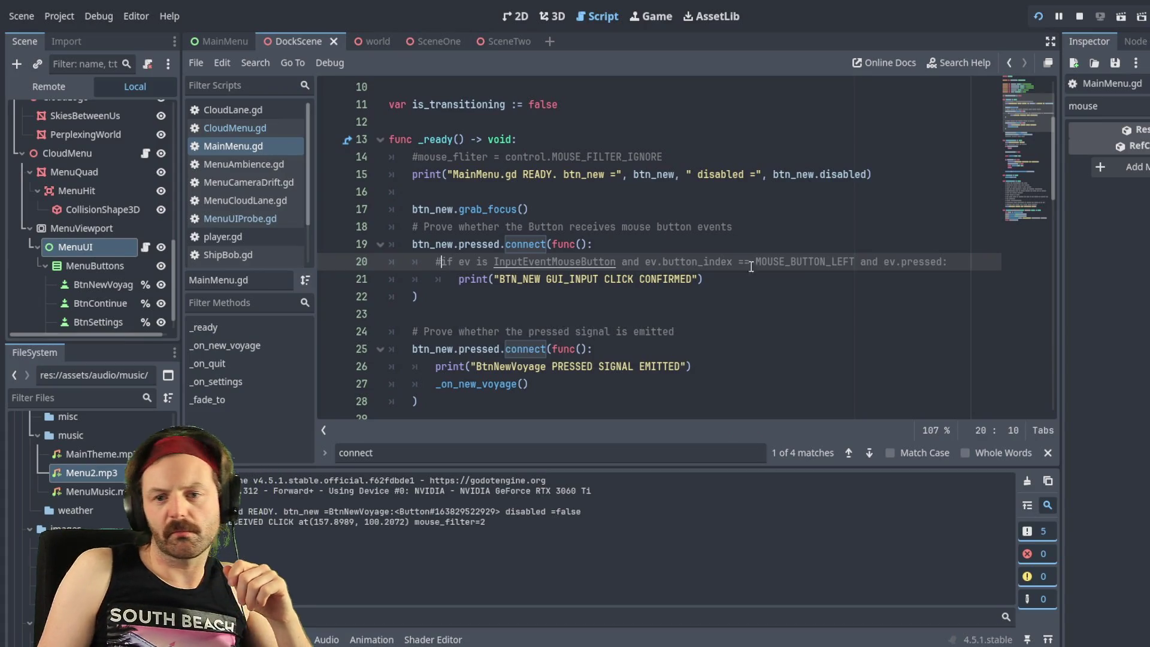
{"action": "left_click", "coordinate": [1038, 16]}
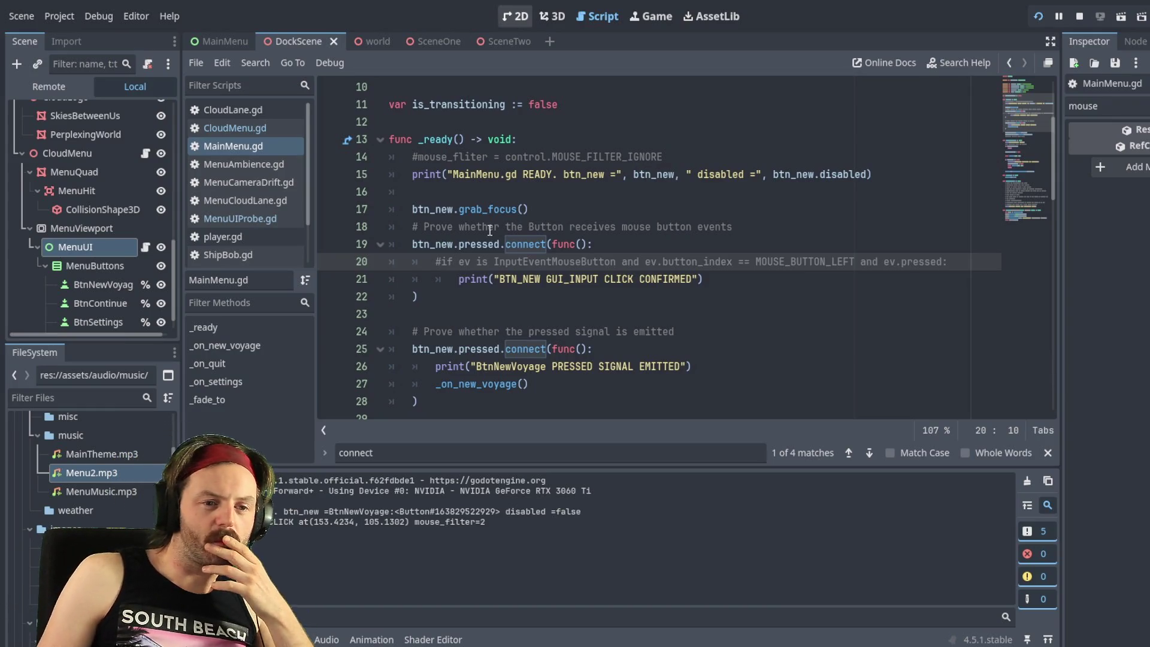
{"action": "scroll", "coordinate": [562, 336], "scroll_direction": "down", "scroll_amount": 6}
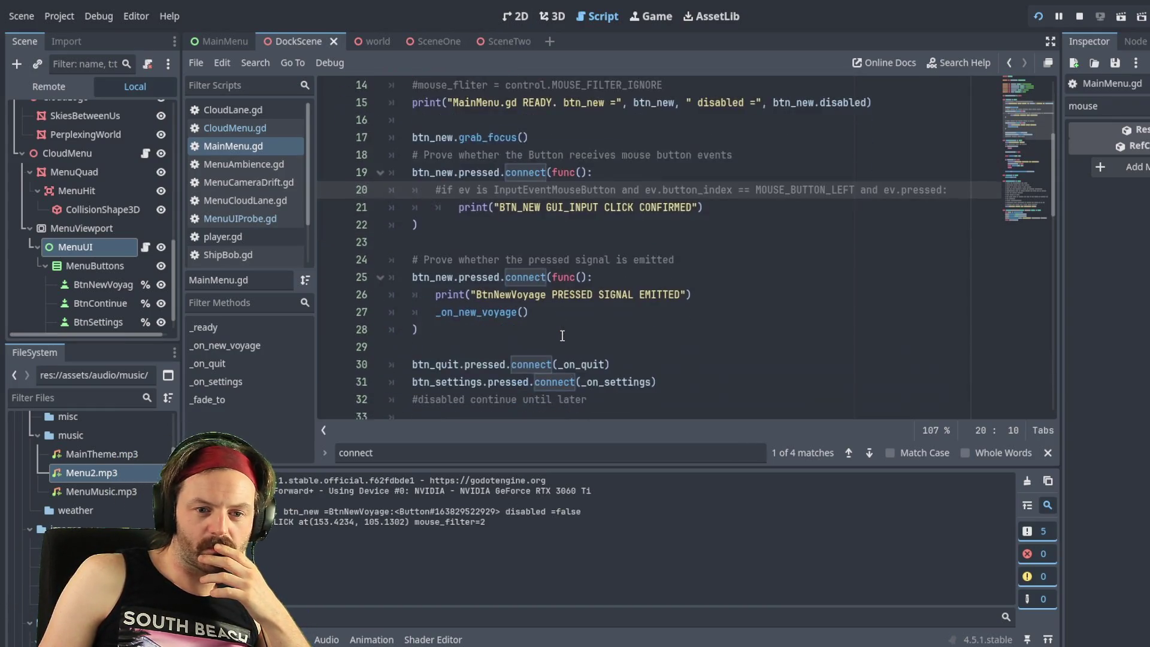
{"action": "scroll", "coordinate": [604, 307], "scroll_direction": "down", "scroll_amount": 5}
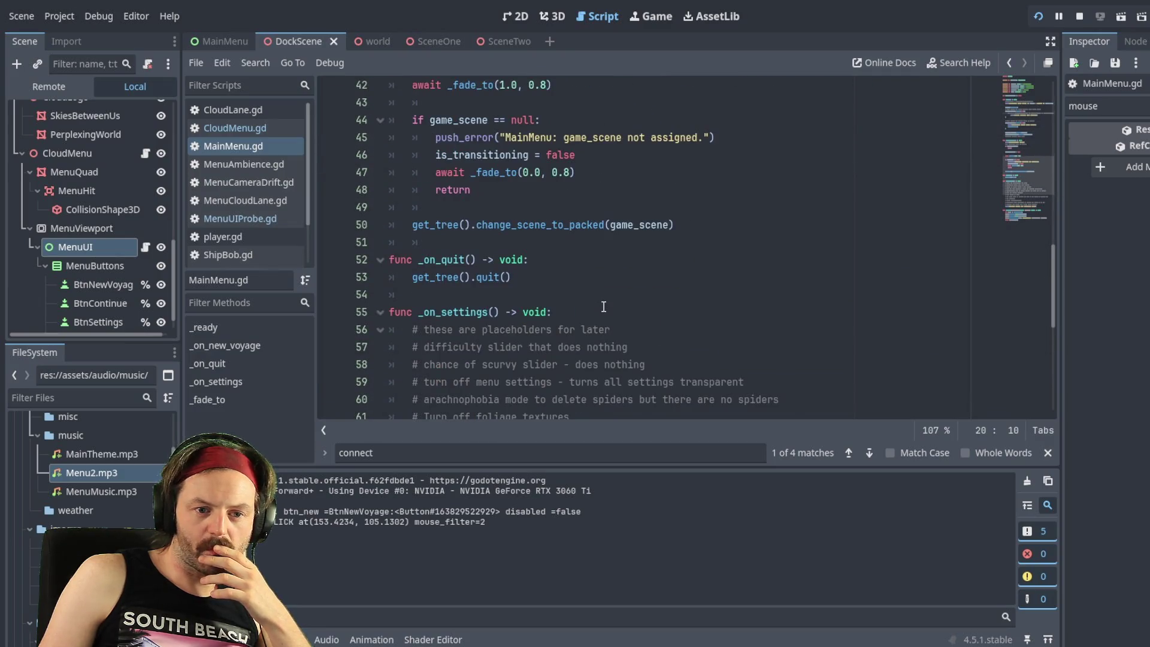
{"action": "scroll", "coordinate": [604, 307], "scroll_direction": "down", "scroll_amount": 3}
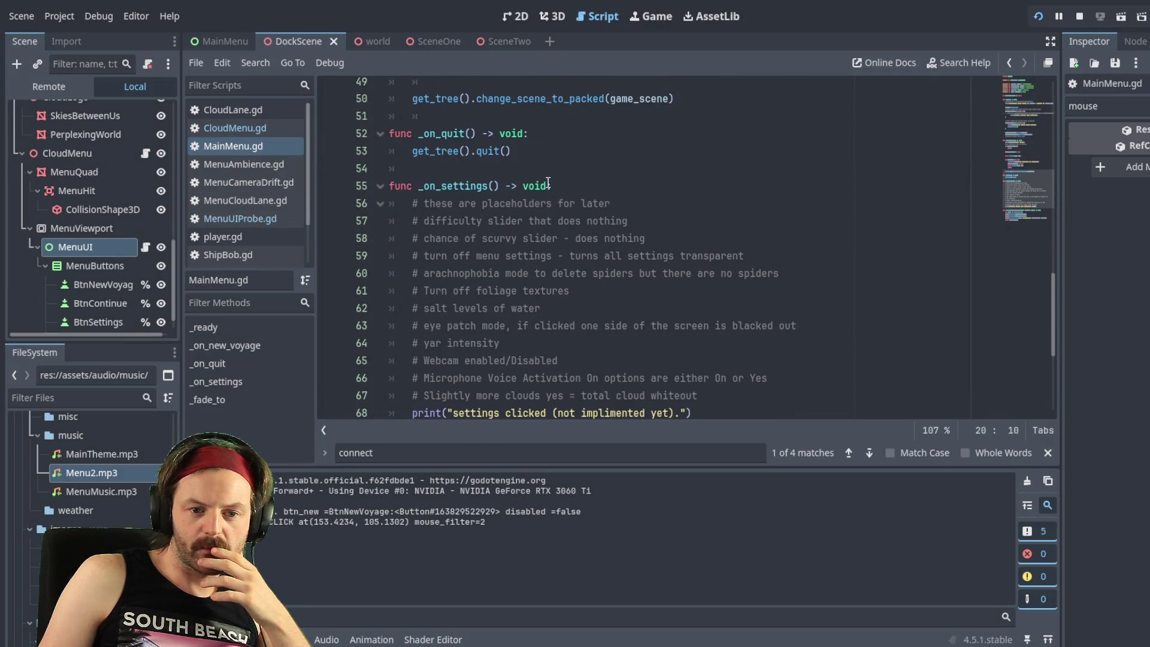
{"action": "scroll", "coordinate": [548, 183], "scroll_direction": "down", "scroll_amount": 1}
{"action": "scroll", "coordinate": [599, 191], "scroll_direction": "up", "scroll_amount": 5}
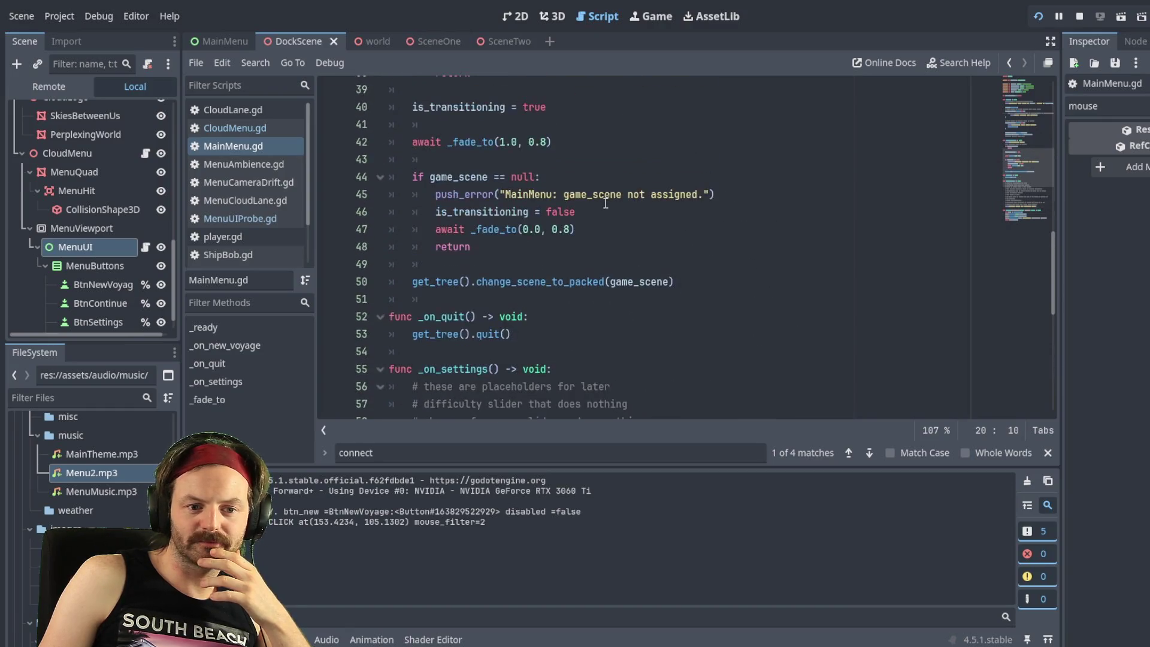
{"action": "scroll", "coordinate": [605, 204], "scroll_direction": "up", "scroll_amount": 9}
{"action": "scroll", "coordinate": [607, 219], "scroll_direction": "down", "scroll_amount": 3}
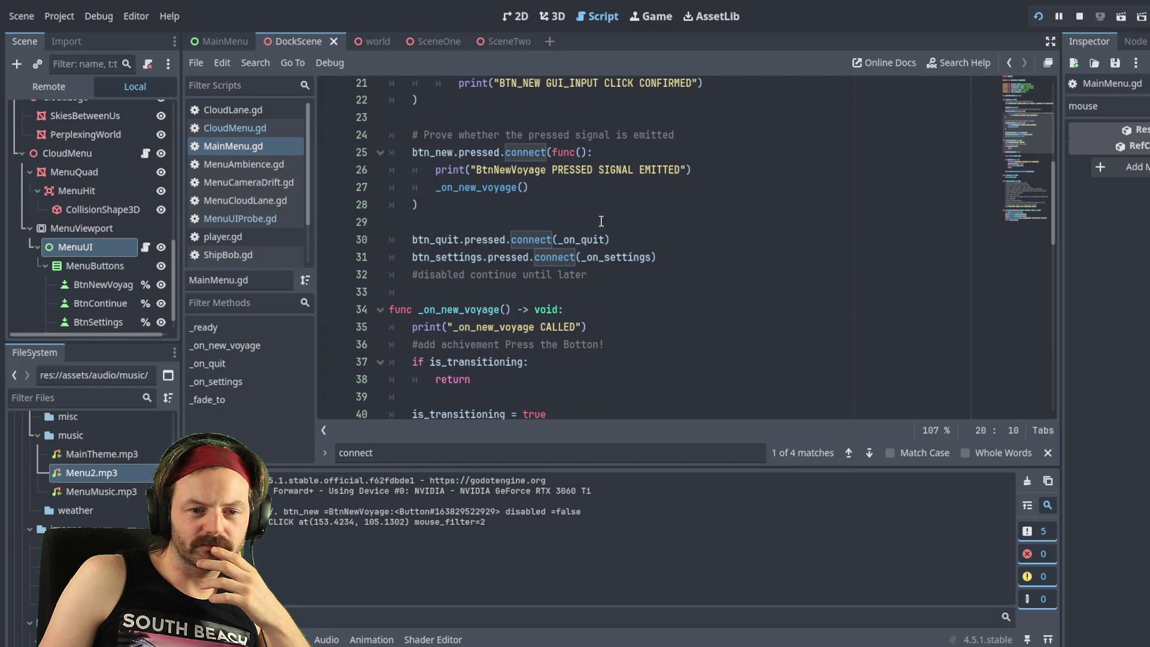
{"action": "scroll", "coordinate": [601, 221], "scroll_direction": "down", "scroll_amount": 1}
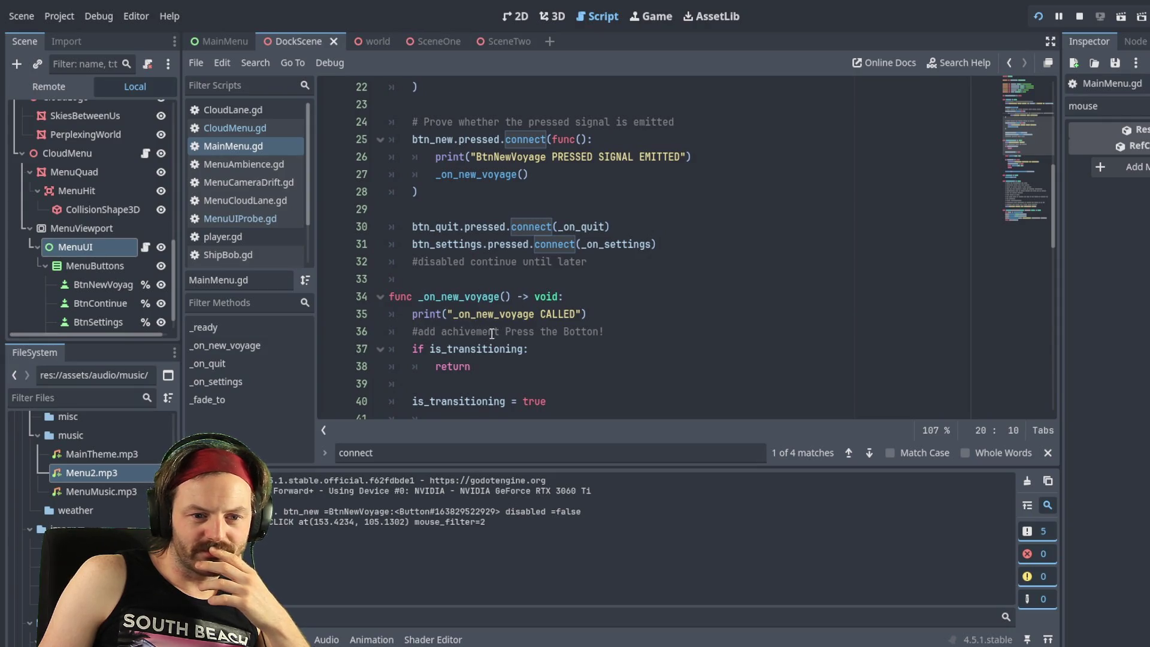
{"action": "scroll", "coordinate": [495, 291], "scroll_direction": "down", "scroll_amount": 2}
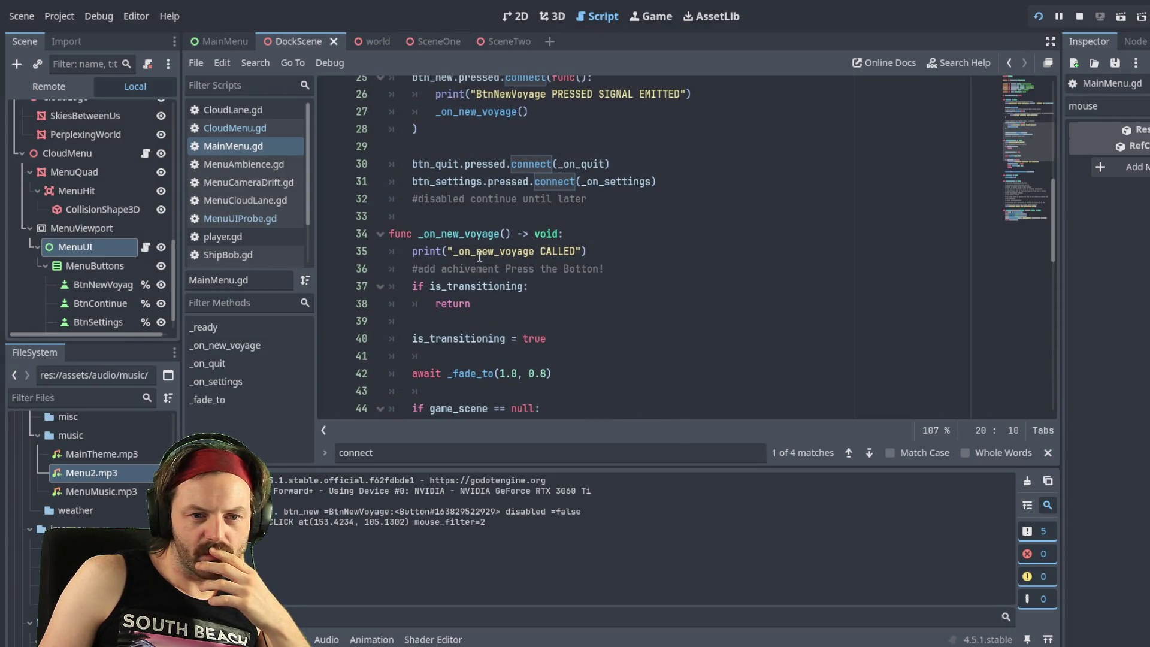
{"action": "scroll", "coordinate": [479, 256], "scroll_direction": "down", "scroll_amount": 3}
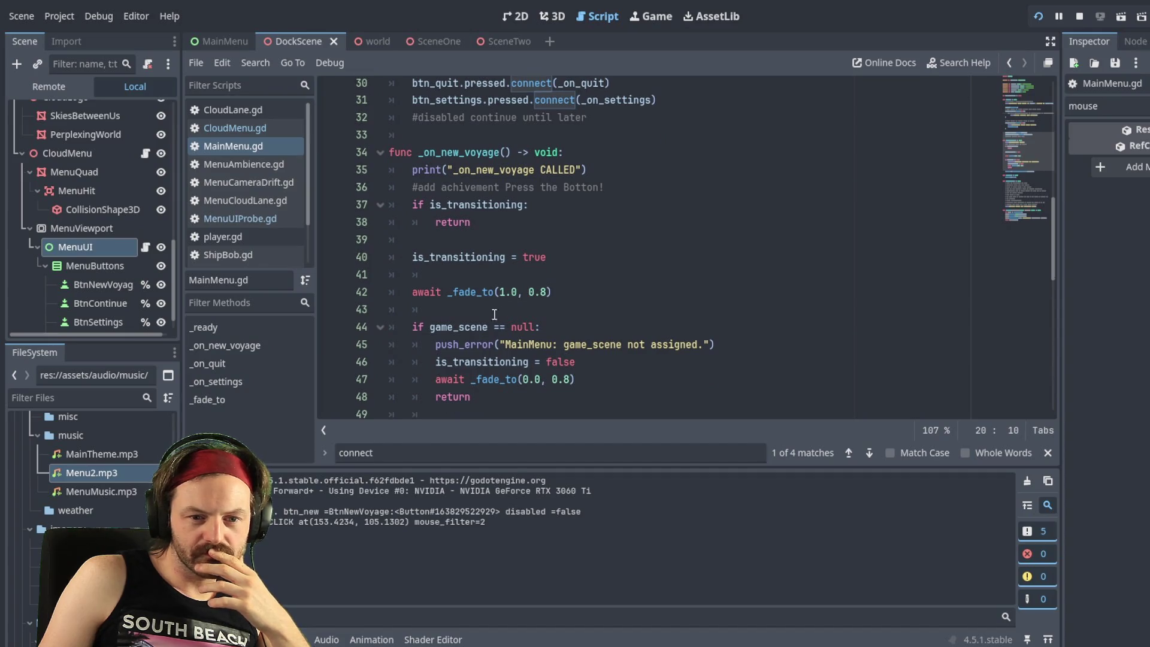
{"action": "scroll", "coordinate": [497, 318], "scroll_direction": "down", "scroll_amount": 1}
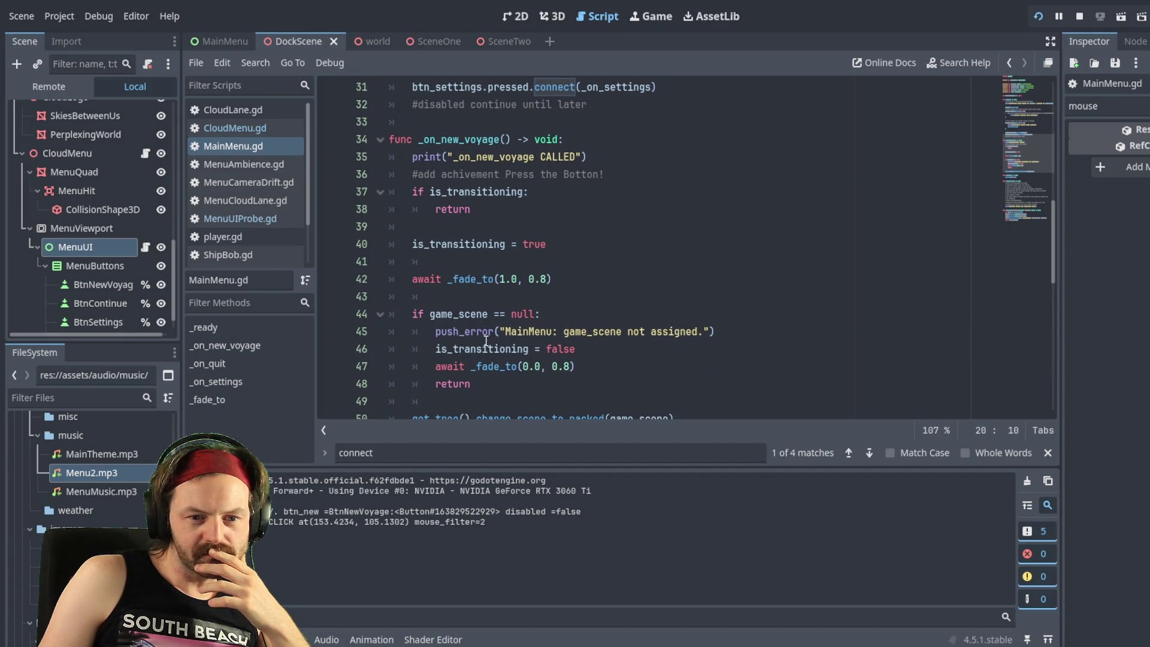
{"action": "scroll", "coordinate": [484, 336], "scroll_direction": "down", "scroll_amount": 2}
{"action": "scroll", "coordinate": [481, 324], "scroll_direction": "down", "scroll_amount": 4}
{"action": "scroll", "coordinate": [488, 252], "scroll_direction": "up", "scroll_amount": 10}
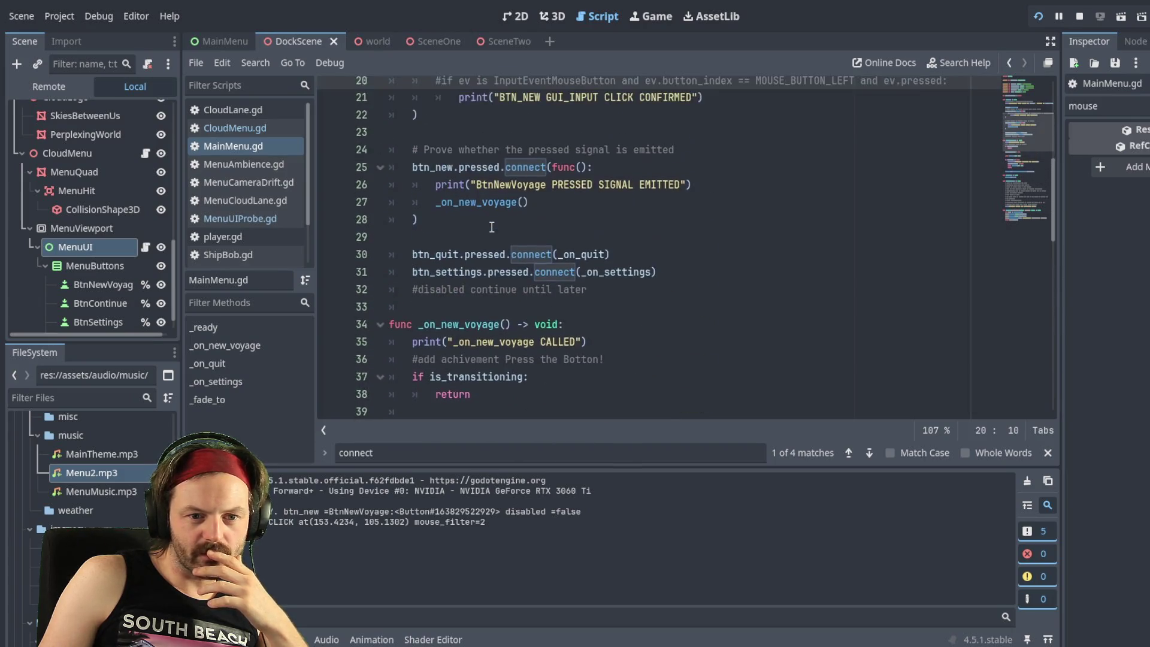
{"action": "scroll", "coordinate": [491, 227], "scroll_direction": "up", "scroll_amount": 3}
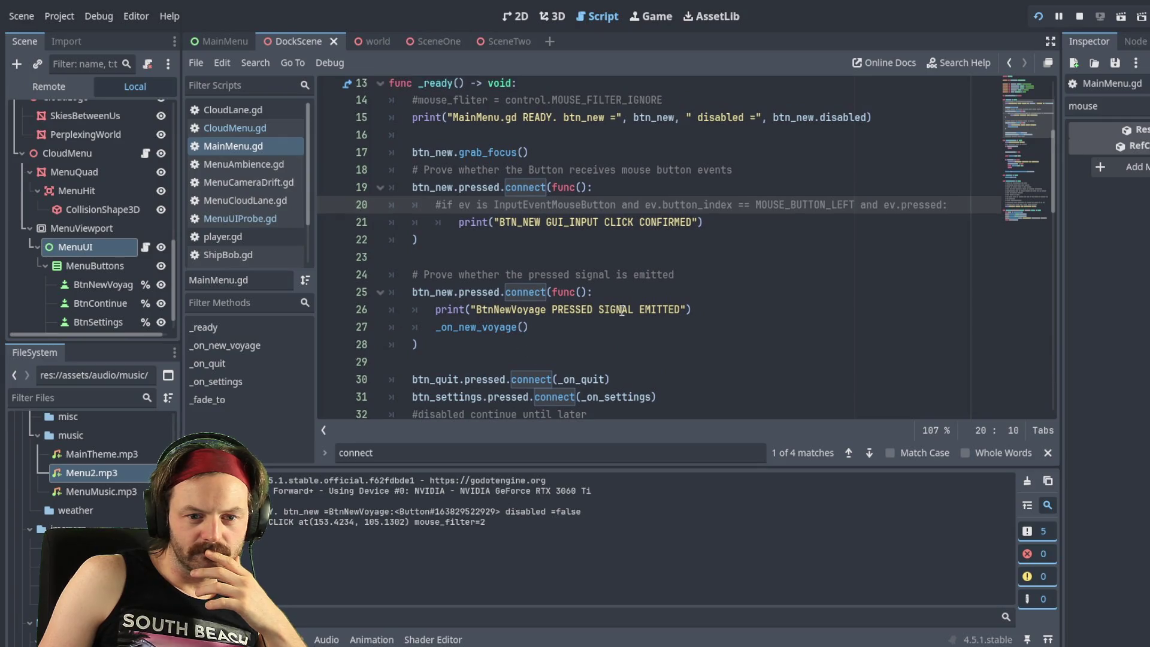
{"action": "scroll", "coordinate": [521, 296], "scroll_direction": "up", "scroll_amount": 1}
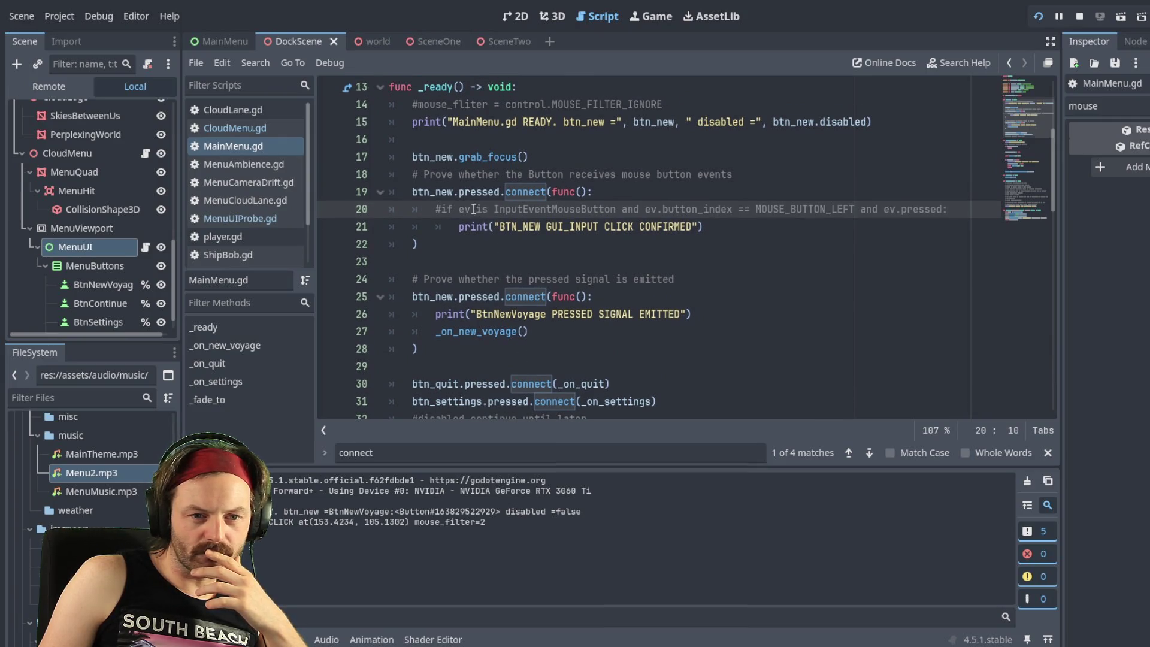
{"action": "scroll", "coordinate": [479, 216], "scroll_direction": "up", "scroll_amount": 3}
{"action": "scroll", "coordinate": [590, 257], "scroll_direction": "up", "scroll_amount": 1}
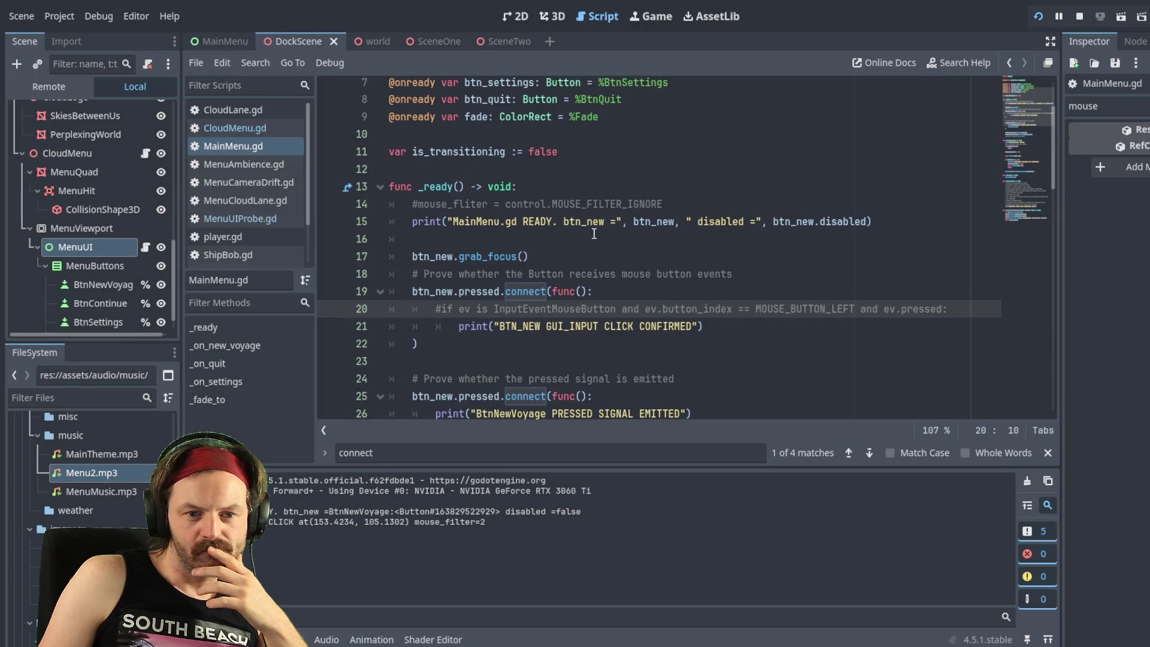
{"action": "scroll", "coordinate": [594, 234], "scroll_direction": "up", "scroll_amount": 1}
{"action": "scroll", "coordinate": [719, 297], "scroll_direction": "up", "scroll_amount": 2}
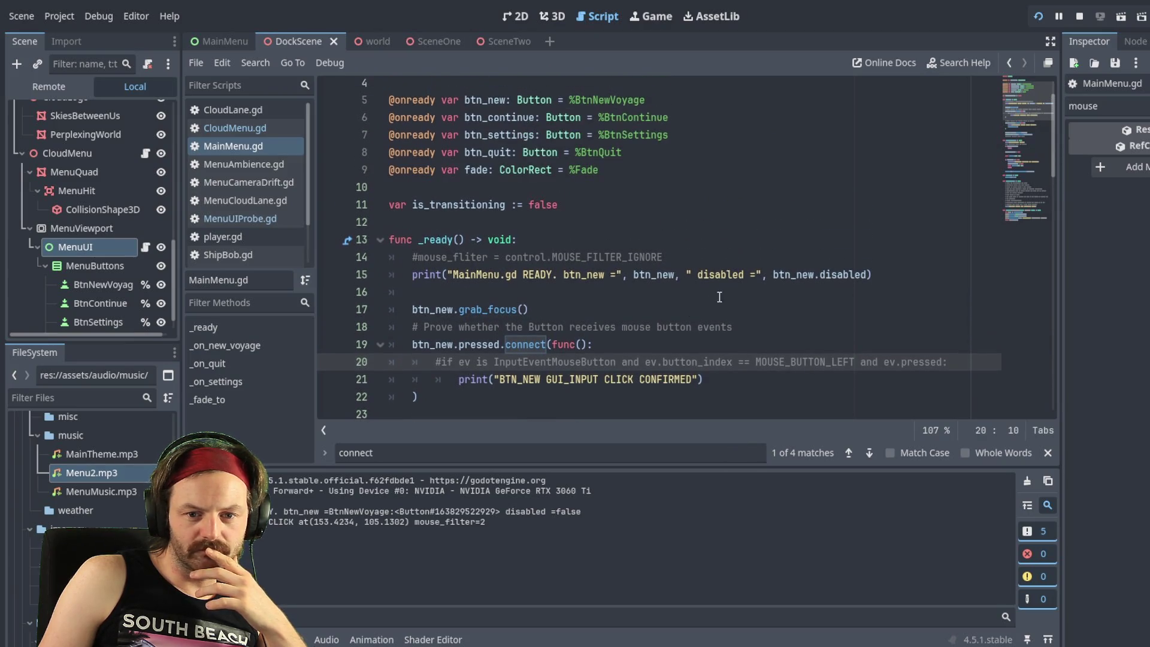
{"action": "scroll", "coordinate": [719, 297], "scroll_direction": "up", "scroll_amount": 1}
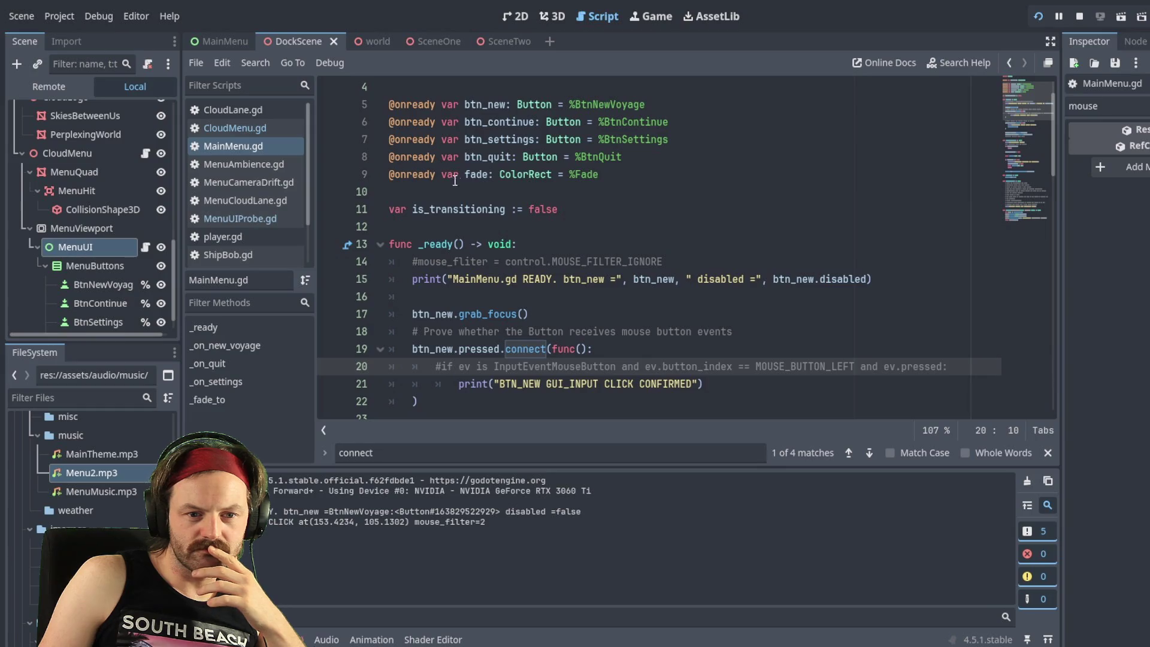
{"action": "scroll", "coordinate": [461, 186], "scroll_direction": "up", "scroll_amount": 1}
{"action": "scroll", "coordinate": [511, 228], "scroll_direction": "down", "scroll_amount": 4}
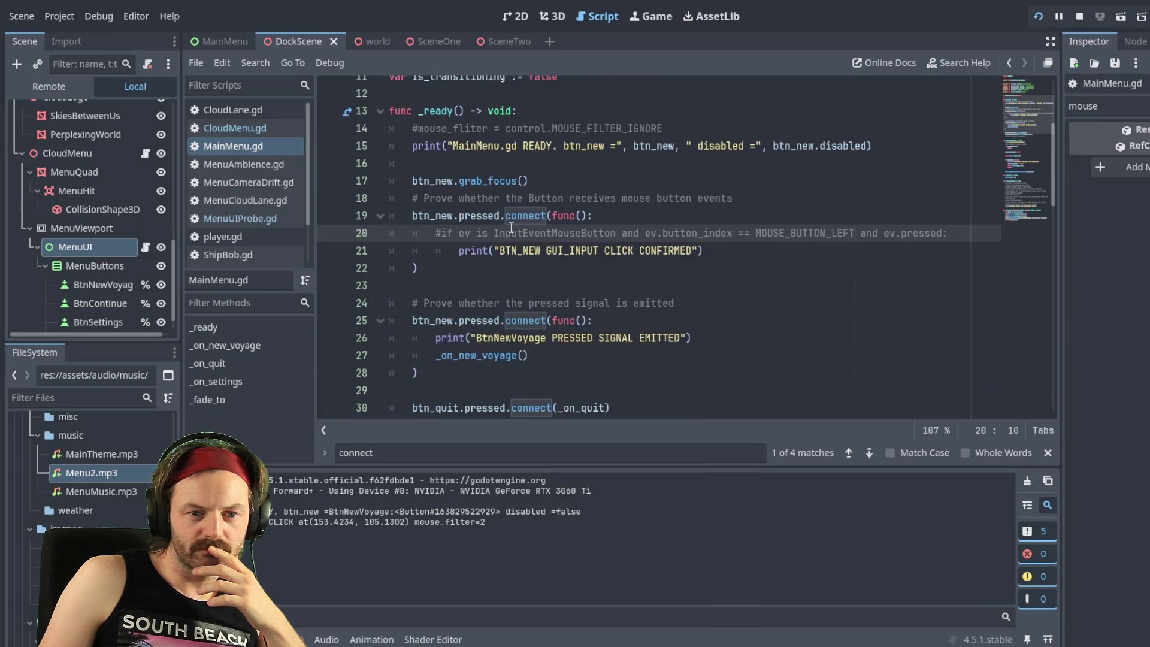
{"action": "scroll", "coordinate": [521, 322], "scroll_direction": "down", "scroll_amount": 1}
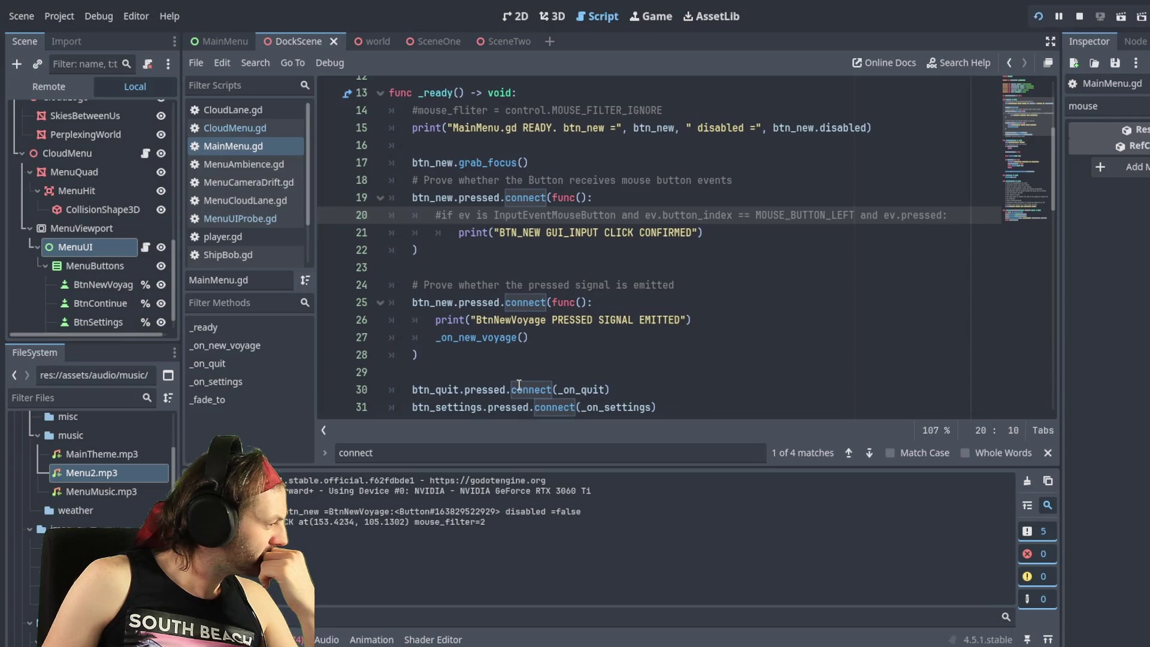
{"action": "scroll", "coordinate": [519, 384], "scroll_direction": "down", "scroll_amount": 1}
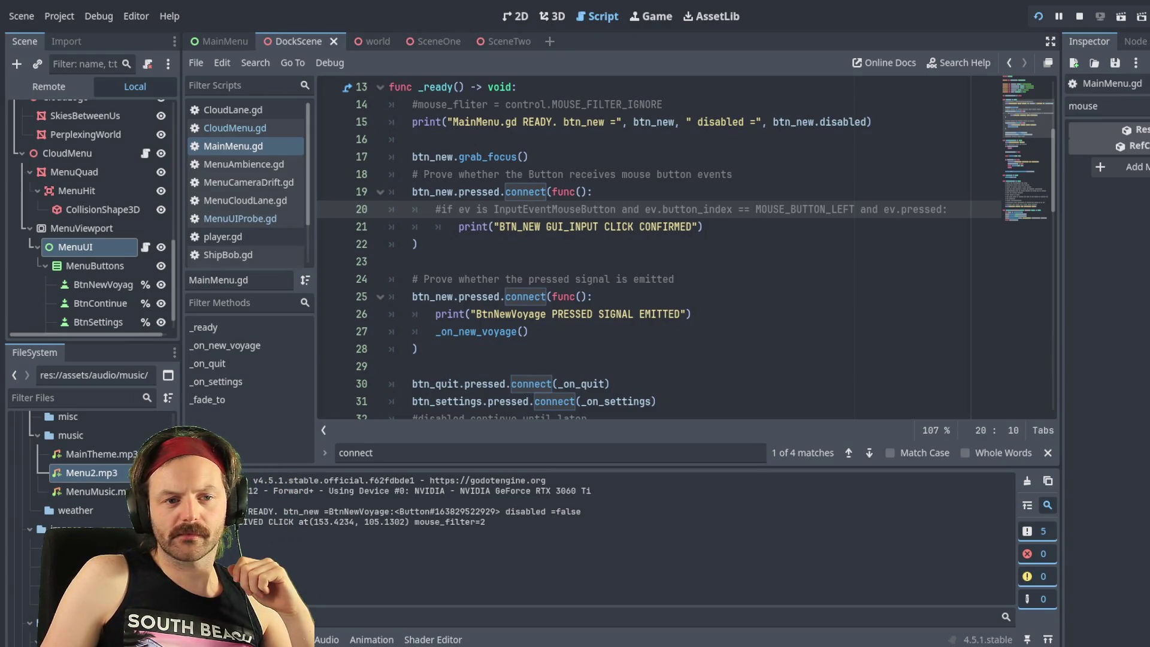
{"action": "left_click", "coordinate": [417, 104]}
Step: Uncomment the mouse_fliter line 14 in _ready and save the script
{"action": "key", "text": "BackSpace"}
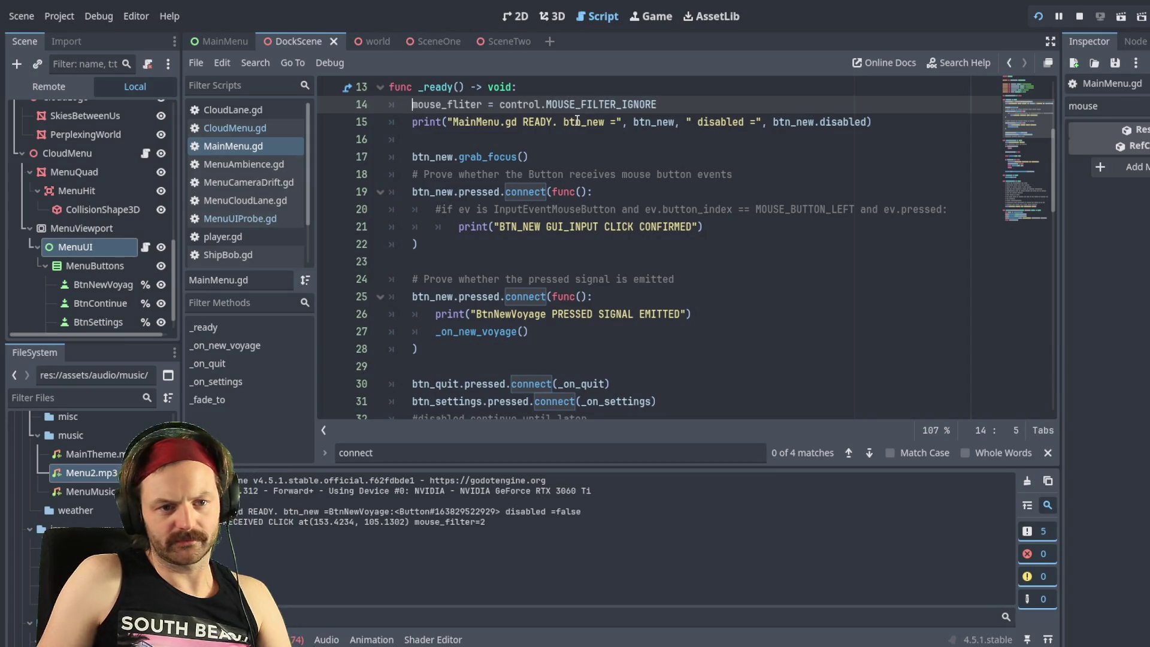
{"action": "key", "text": "ctrl+s"}
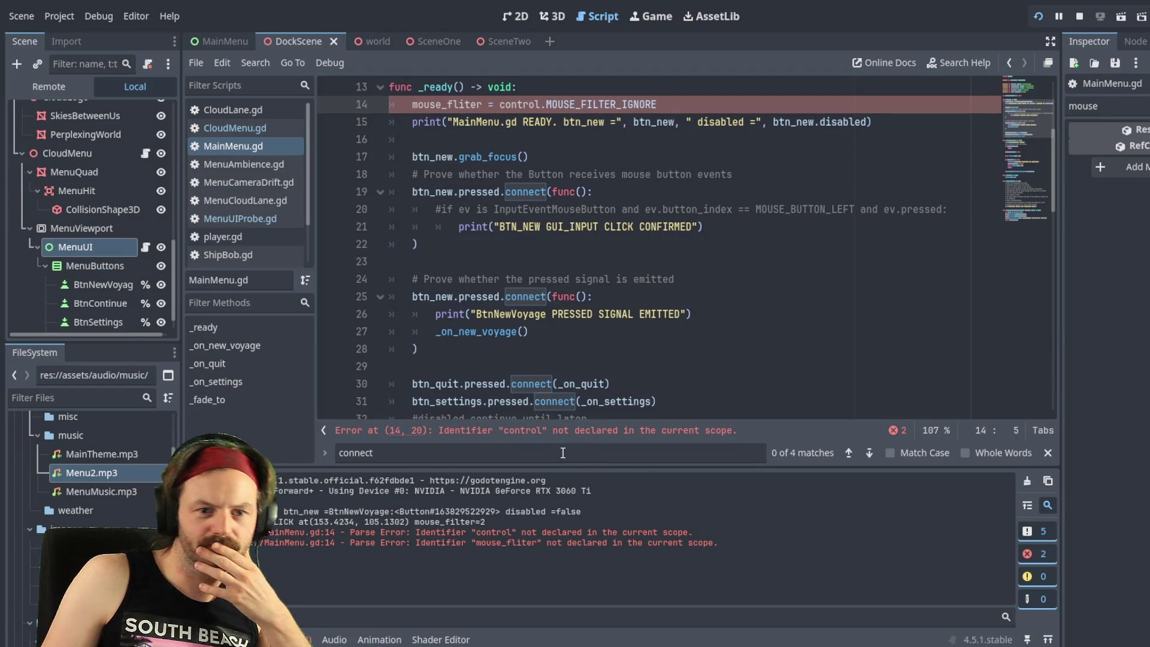
{"action": "scroll", "coordinate": [524, 190], "scroll_direction": "up", "scroll_amount": 1}
{"action": "scroll", "coordinate": [524, 191], "scroll_direction": "up", "scroll_amount": 3}
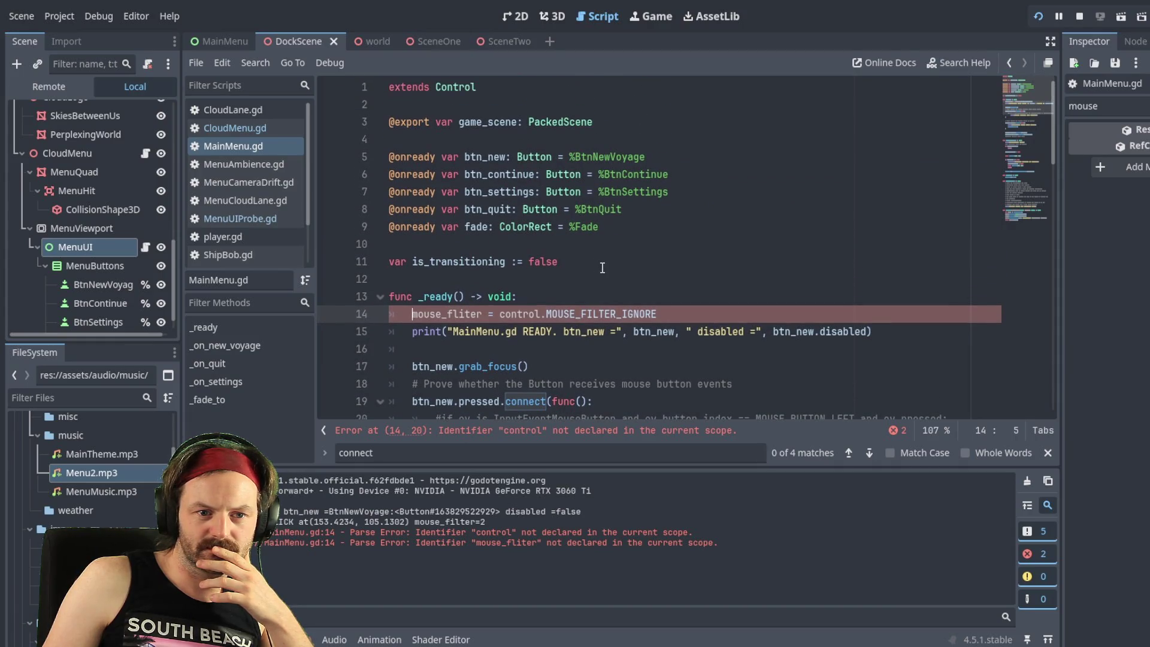
{"action": "scroll", "coordinate": [567, 274], "scroll_direction": "down", "scroll_amount": 2}
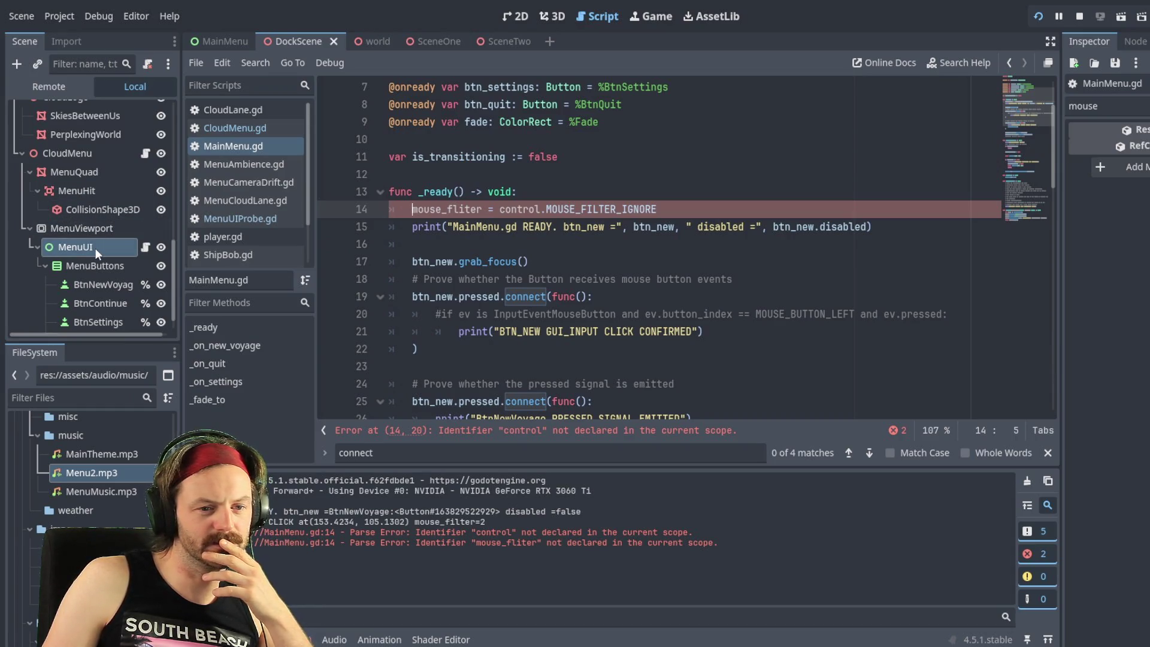
Step: Try control(MenuUI) on line 14, save, then revert toward plain control
{"action": "left_click", "coordinate": [541, 209]}
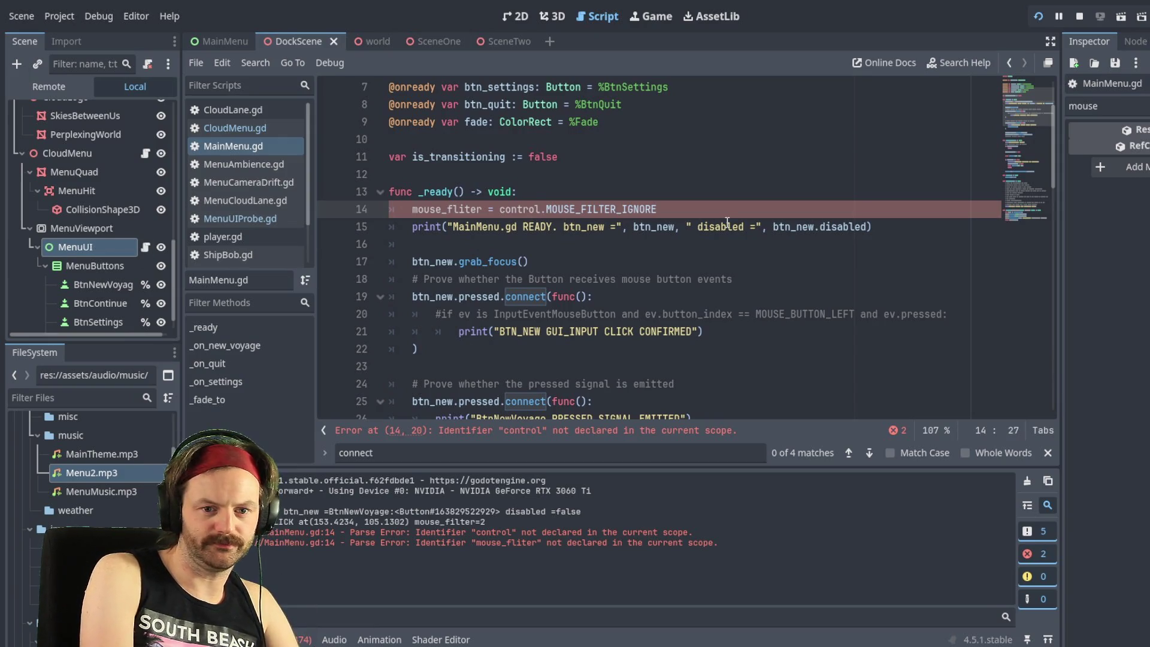
{"action": "type", "text": "(Menu"}
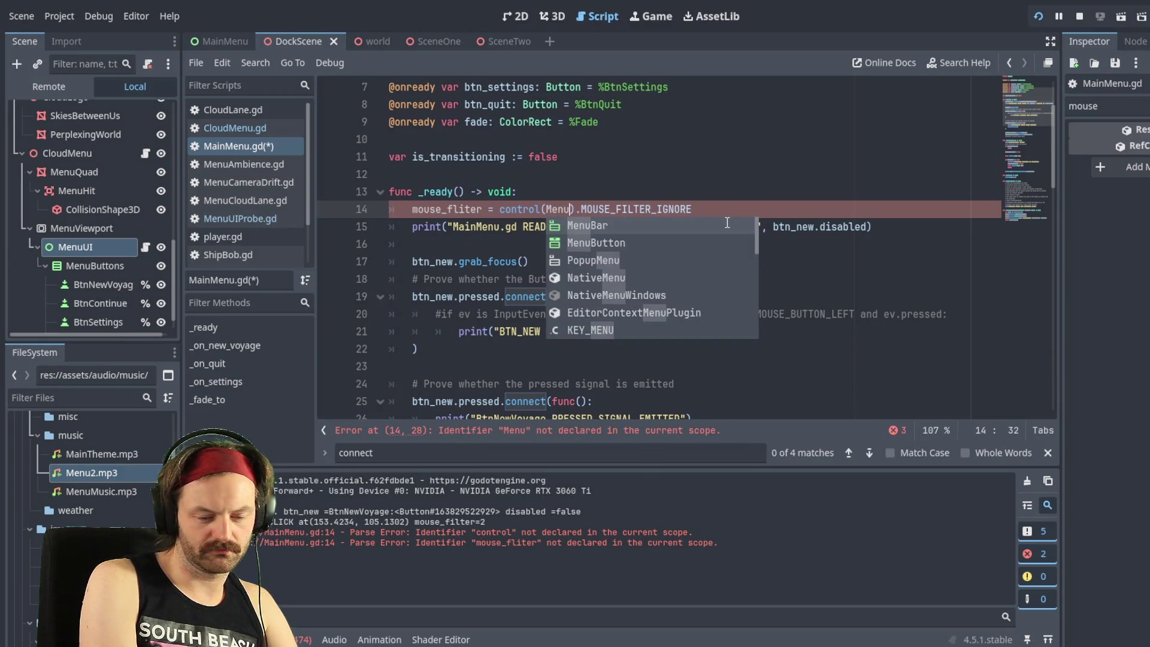
{"action": "type", "text": "UI"}
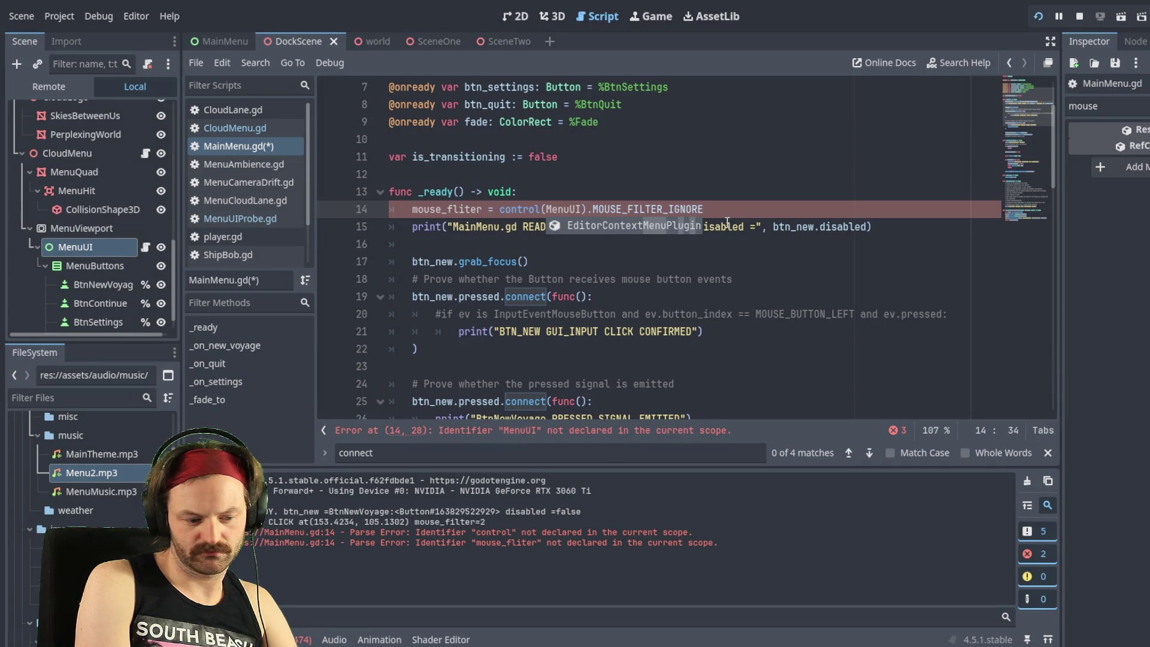
{"action": "key", "text": "ctrl+s"}
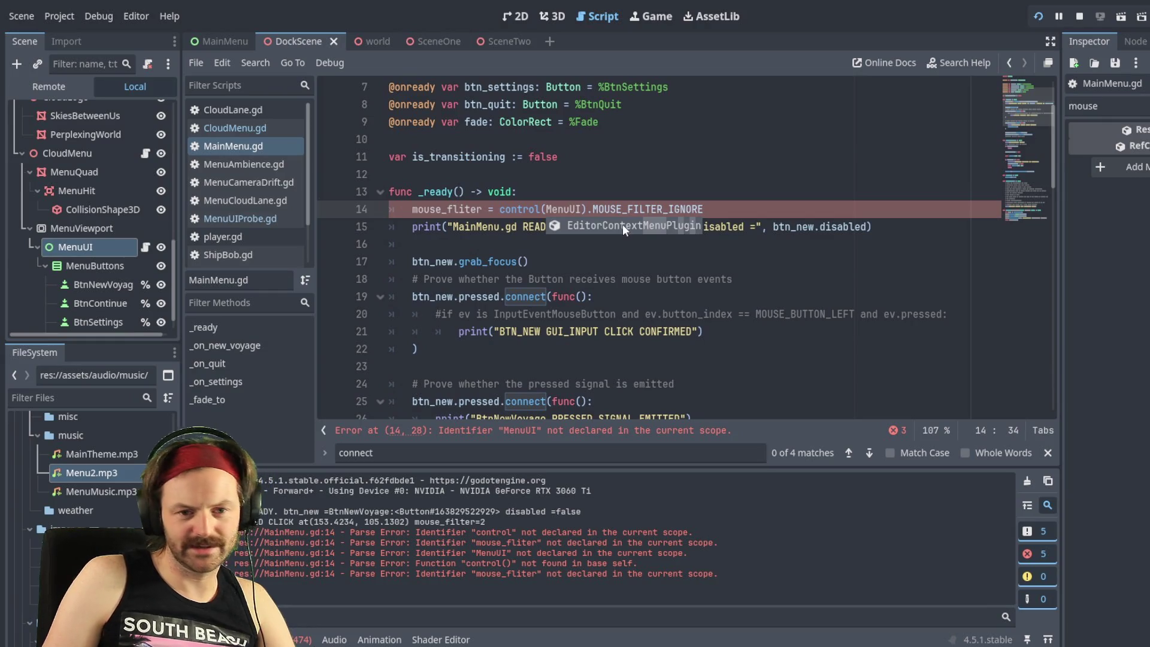
{"action": "key", "text": "BackSpace"}
{"action": "key", "text": "BackSpace"}
{"action": "key", "text": "BackSpace"}
{"action": "left_click", "coordinate": [681, 211]}
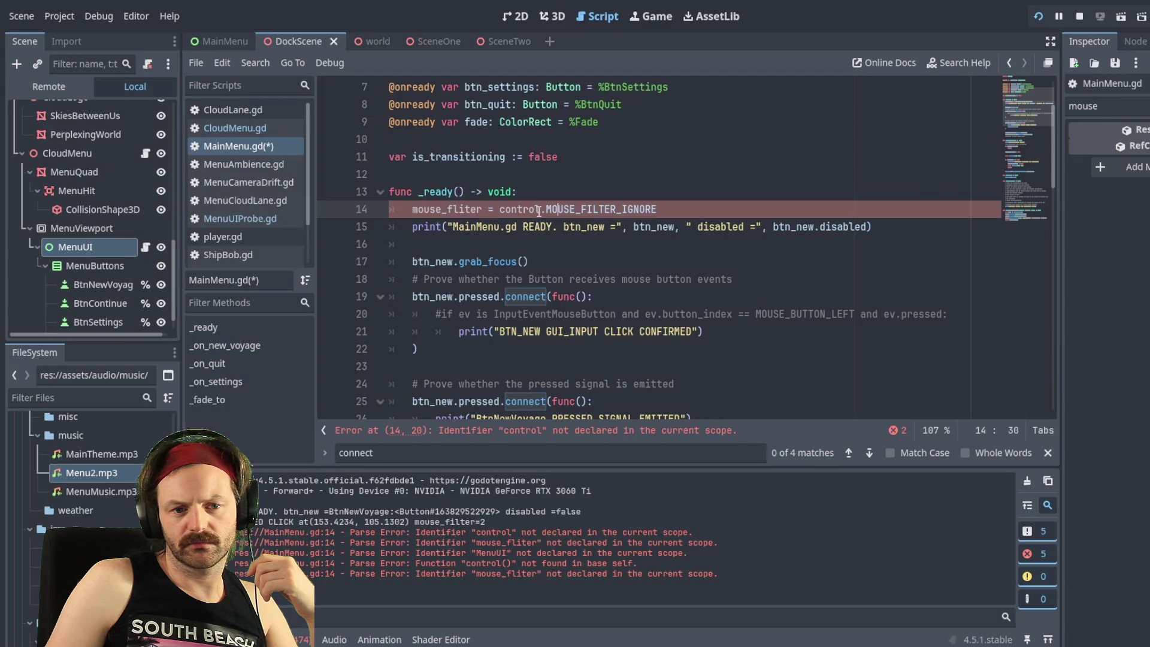
Step: Swap 'control' for 'self' before MOUSE_FILTER_IGNORE on line 14 and save
{"action": "left_click_drag", "start_coordinate": [540, 209], "coordinate": [499, 209]}
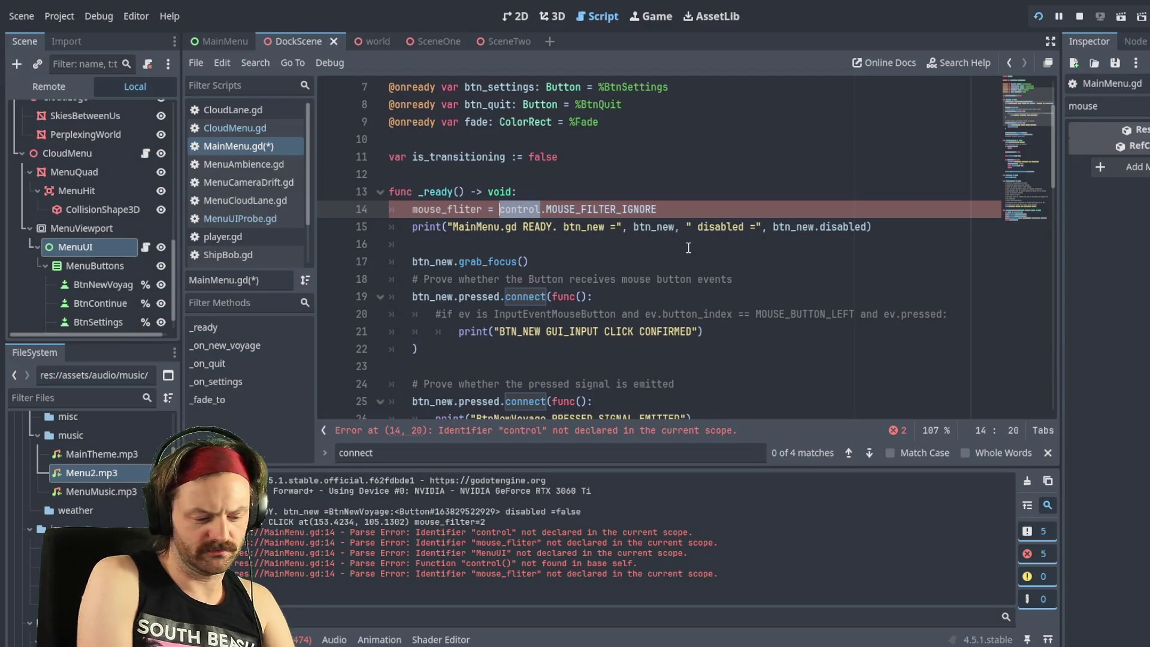
{"action": "type", "text": "th"}
{"action": "key", "text": "BackSpace"}
{"action": "key", "text": "BackSpace"}
{"action": "key", "text": "BackSpace"}
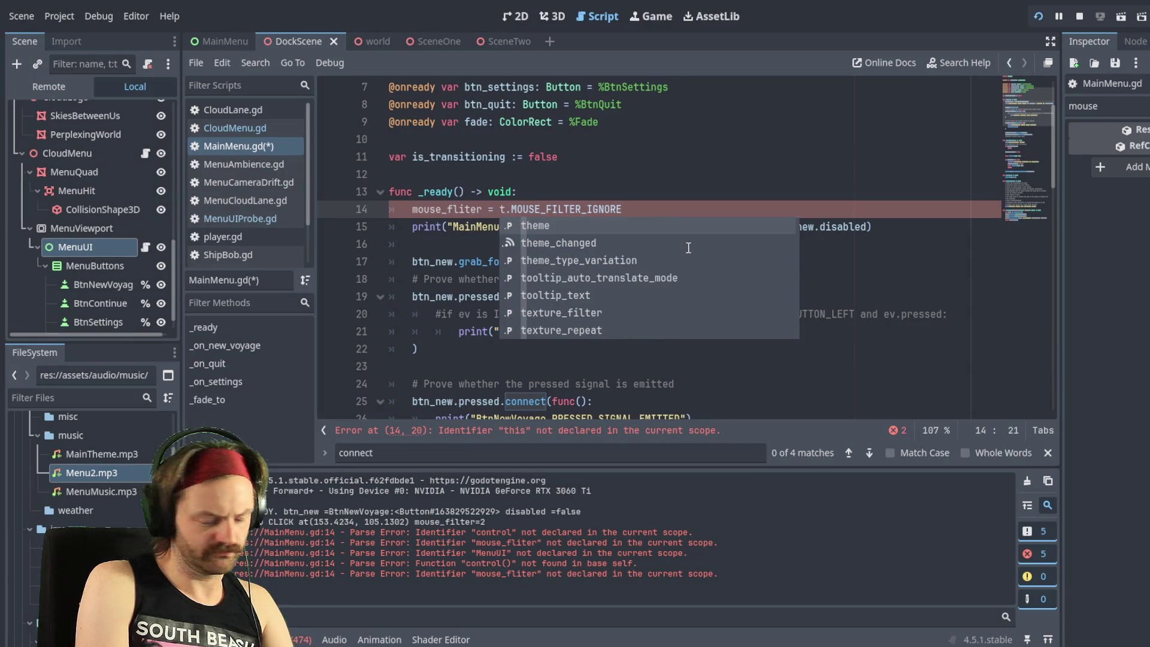
{"action": "key", "text": "BackSpace"}
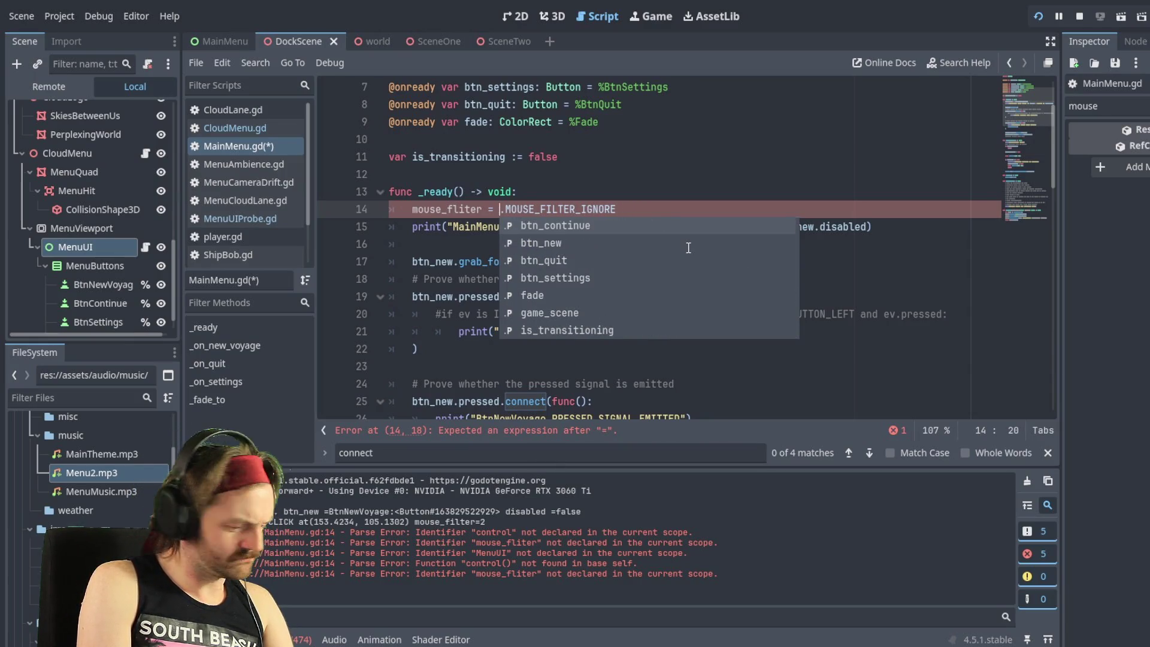
{"action": "type", "text": "self"}
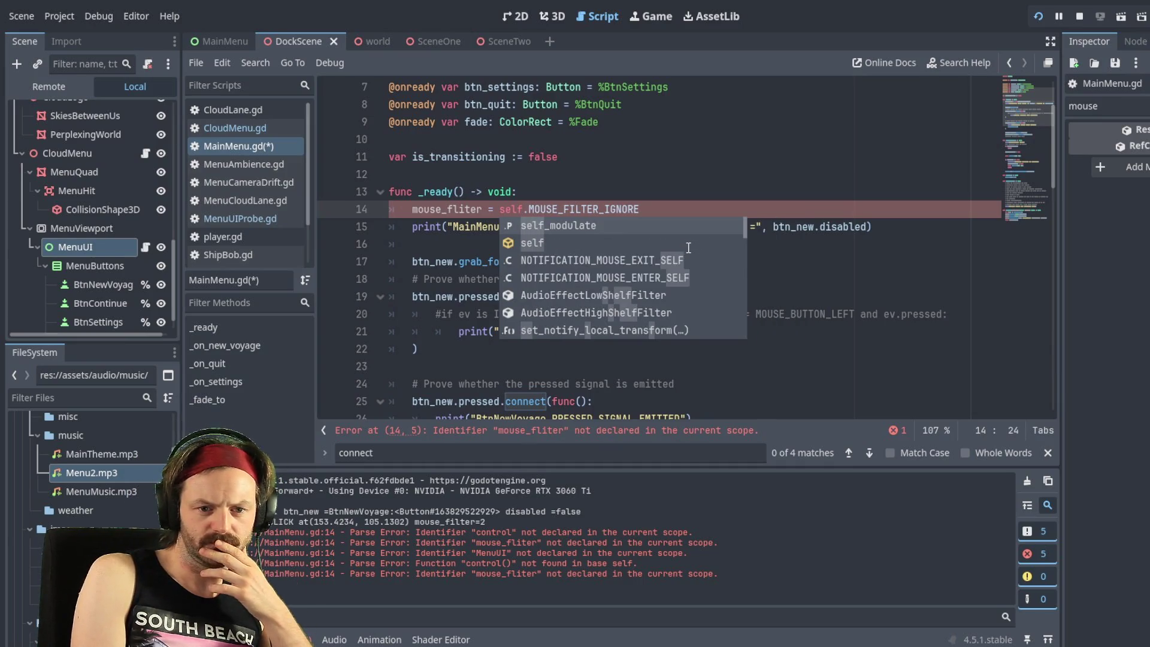
{"action": "key", "text": "Escape"}
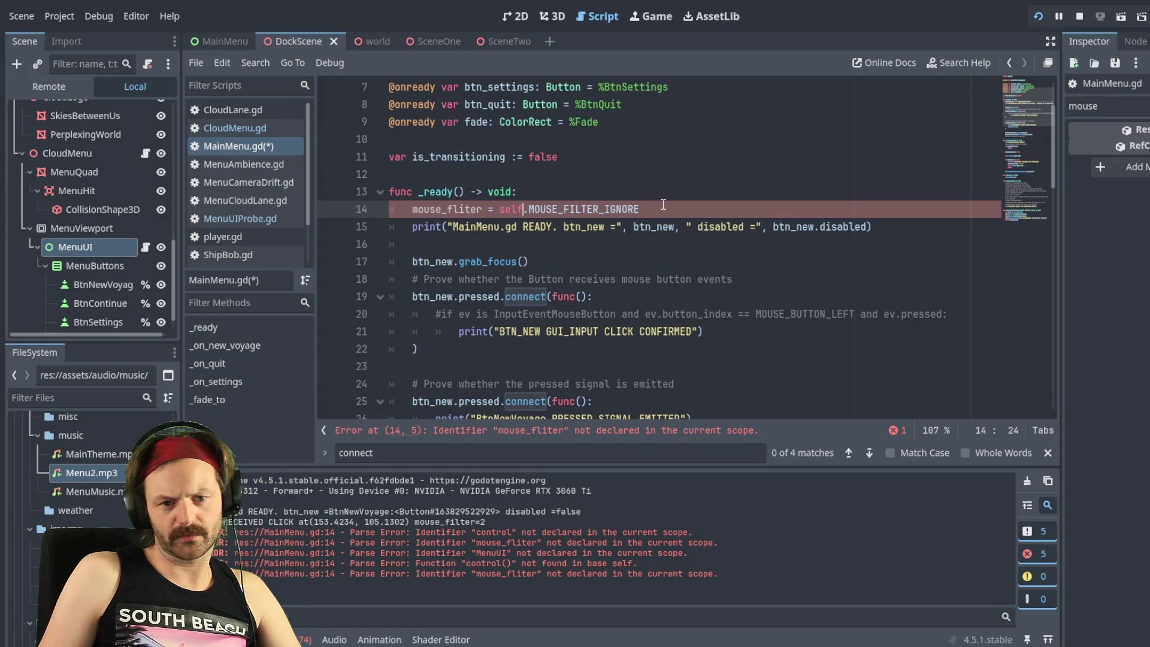
{"action": "left_click", "coordinate": [654, 214]}
{"action": "key", "text": "ctrl+s"}
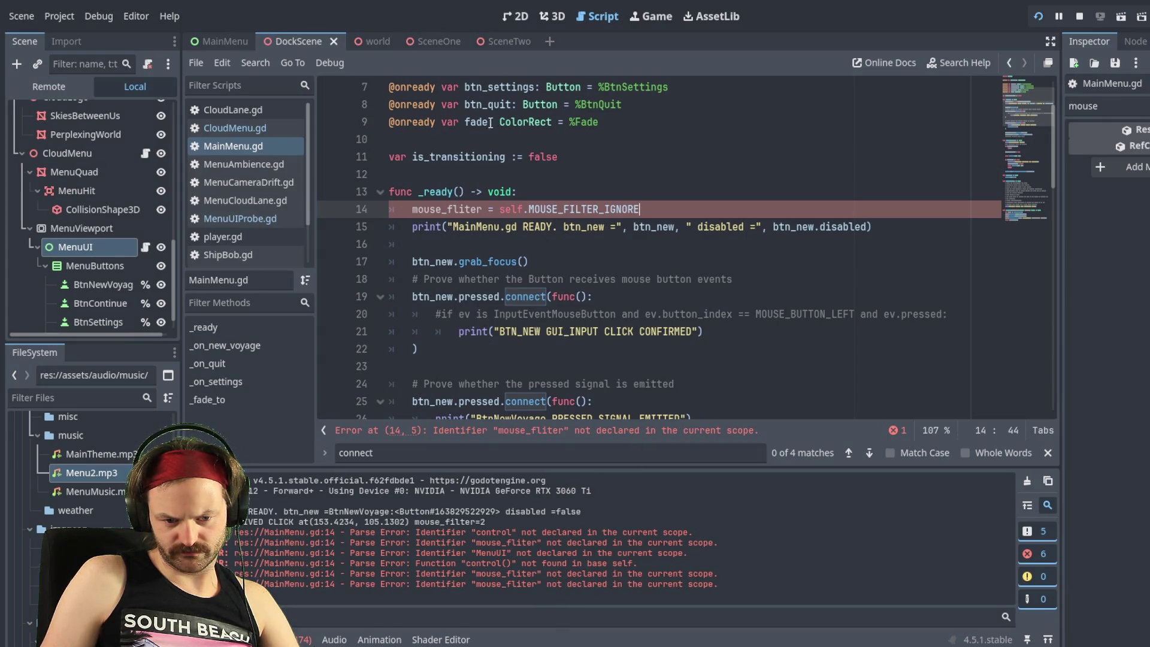
{"action": "scroll", "coordinate": [512, 188], "scroll_direction": "up", "scroll_amount": 2}
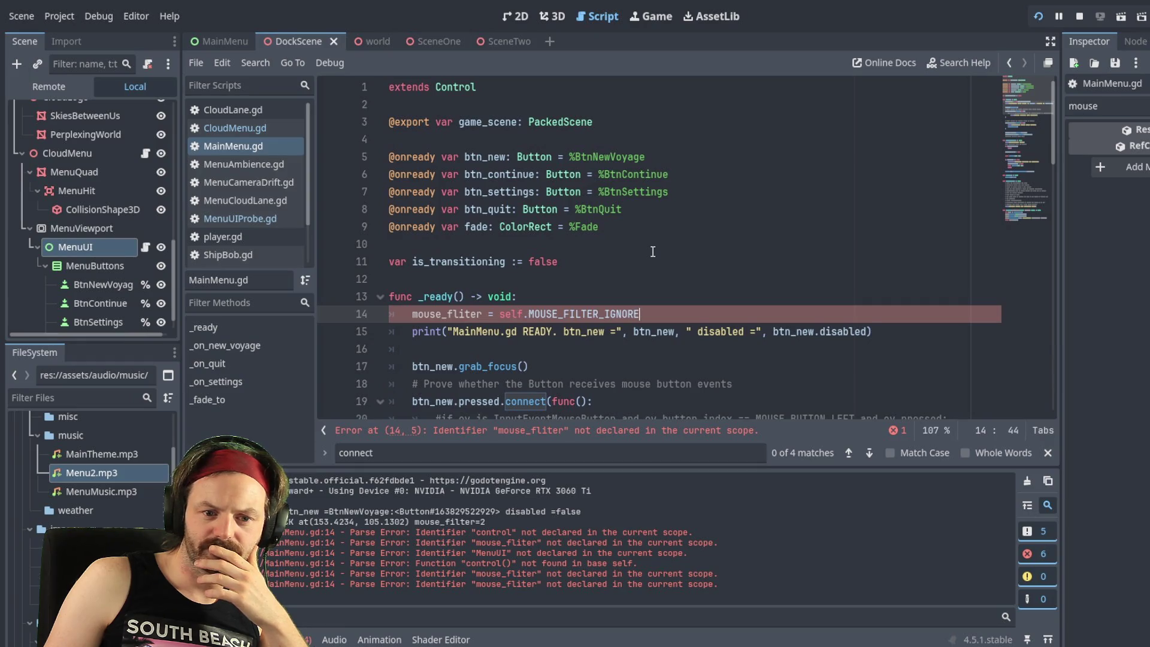
{"action": "scroll", "coordinate": [652, 252], "scroll_direction": "down", "scroll_amount": 1}
{"action": "scroll", "coordinate": [652, 252], "scroll_direction": "down", "scroll_amount": 2}
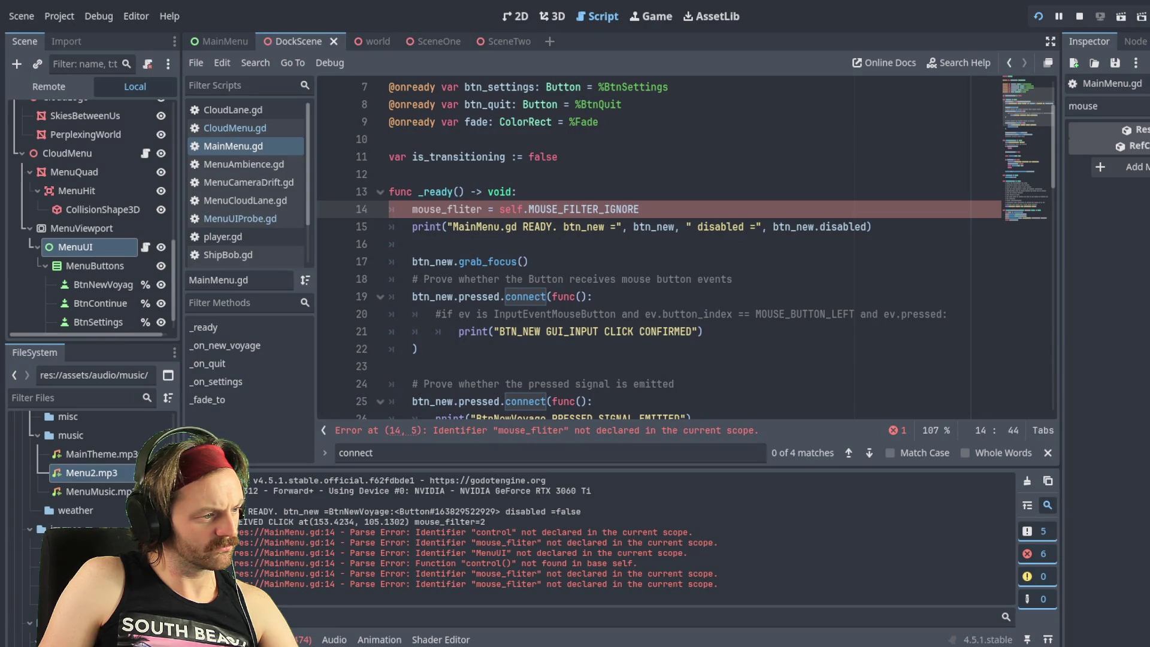
{"action": "scroll", "coordinate": [686, 247], "scroll_direction": "up", "scroll_amount": 1}
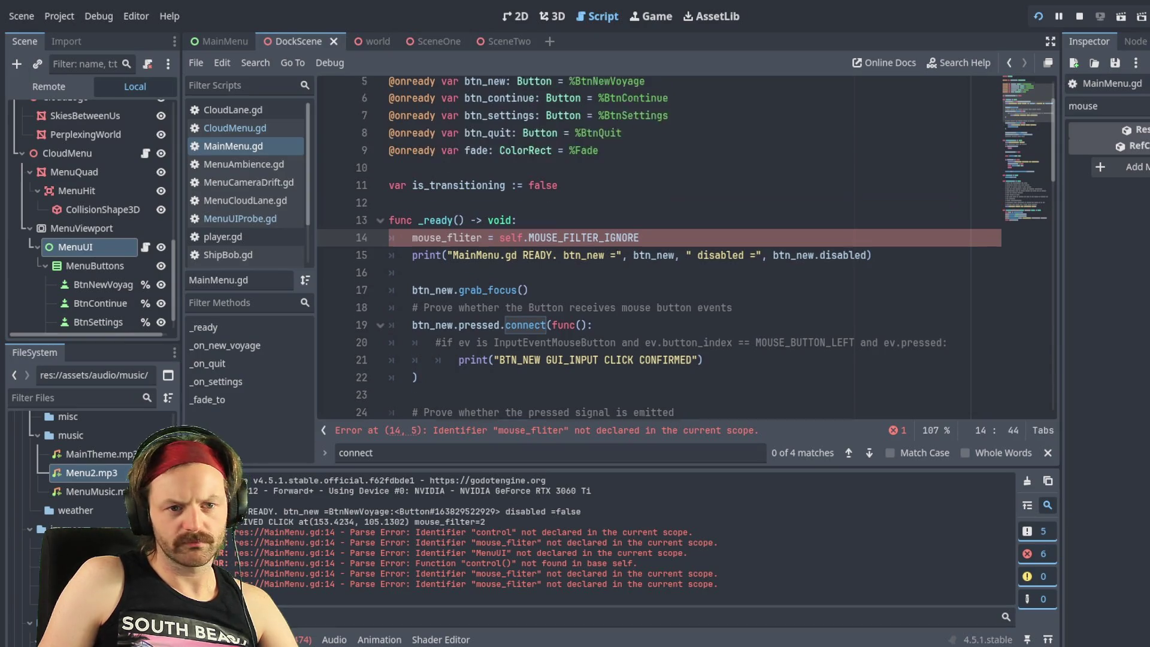
{"action": "scroll", "coordinate": [497, 120], "scroll_direction": "up", "scroll_amount": 1}
{"action": "left_click", "coordinate": [497, 89]}
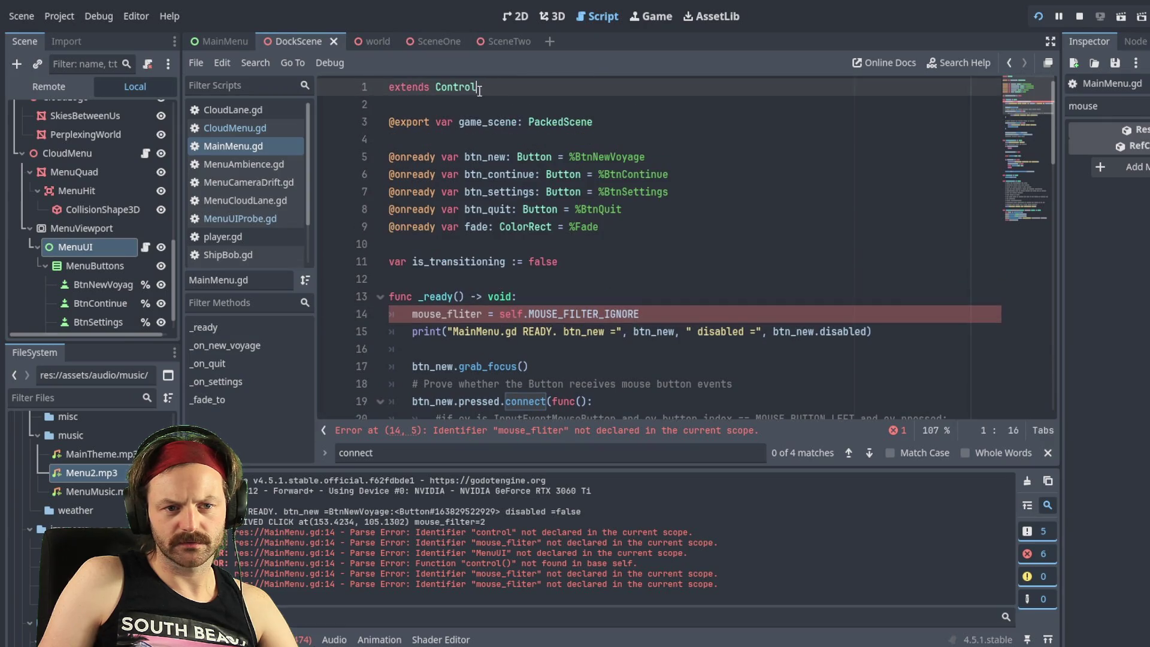
{"action": "scroll", "coordinate": [495, 122], "scroll_direction": "down", "scroll_amount": 2}
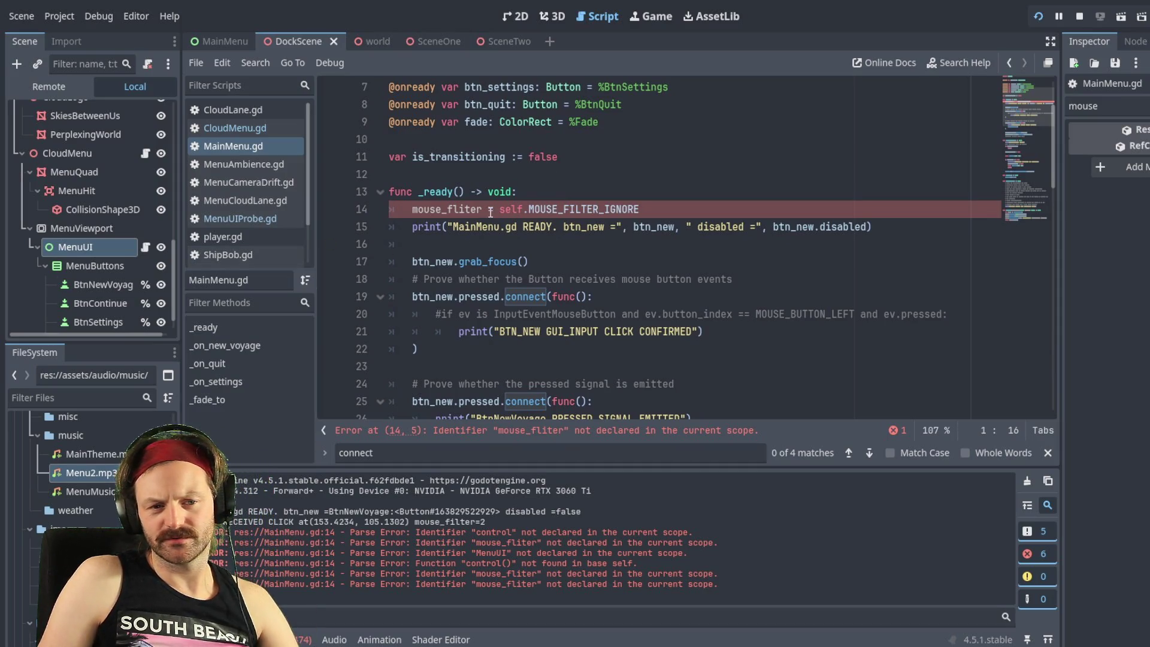
{"action": "scroll", "coordinate": [479, 247], "scroll_direction": "up", "scroll_amount": 2}
{"action": "scroll", "coordinate": [479, 248], "scroll_direction": "up", "scroll_amount": 1}
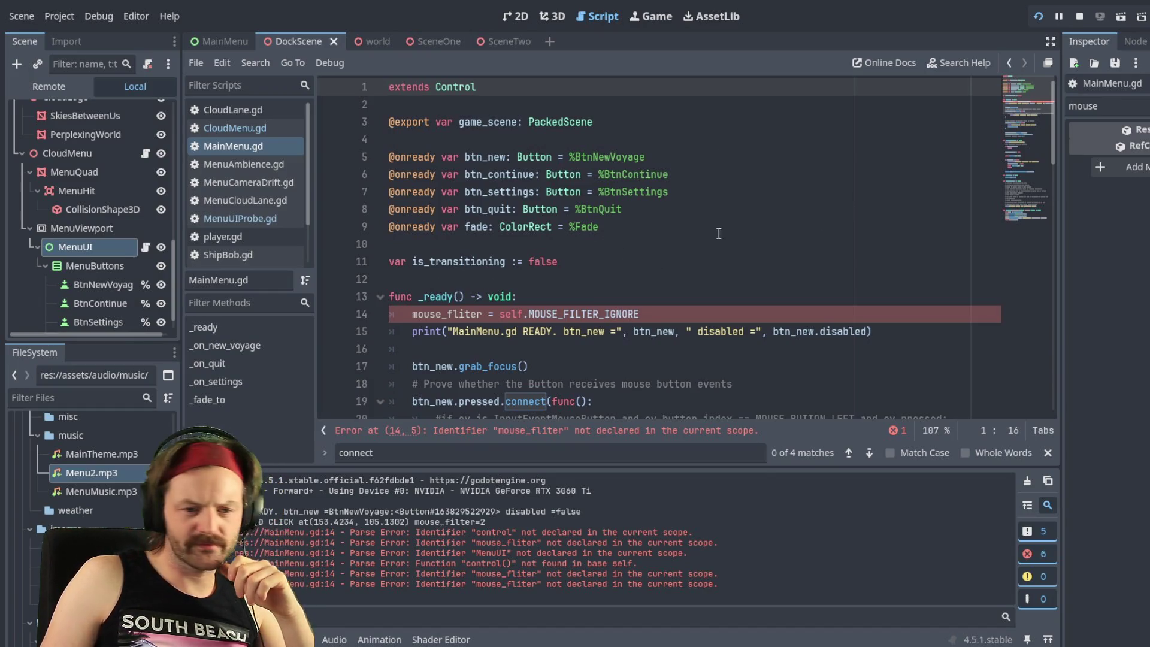
{"action": "scroll", "coordinate": [608, 256], "scroll_direction": "down", "scroll_amount": 1}
{"action": "scroll", "coordinate": [608, 256], "scroll_direction": "down", "scroll_amount": 1}
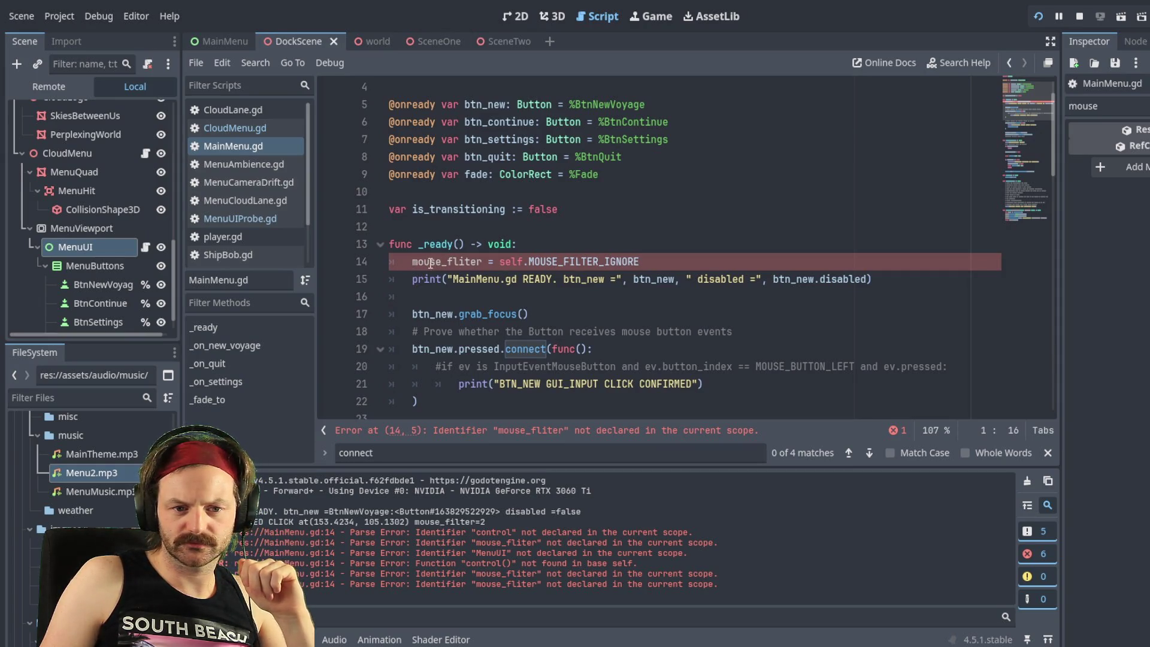
{"action": "left_click", "coordinate": [411, 263]}
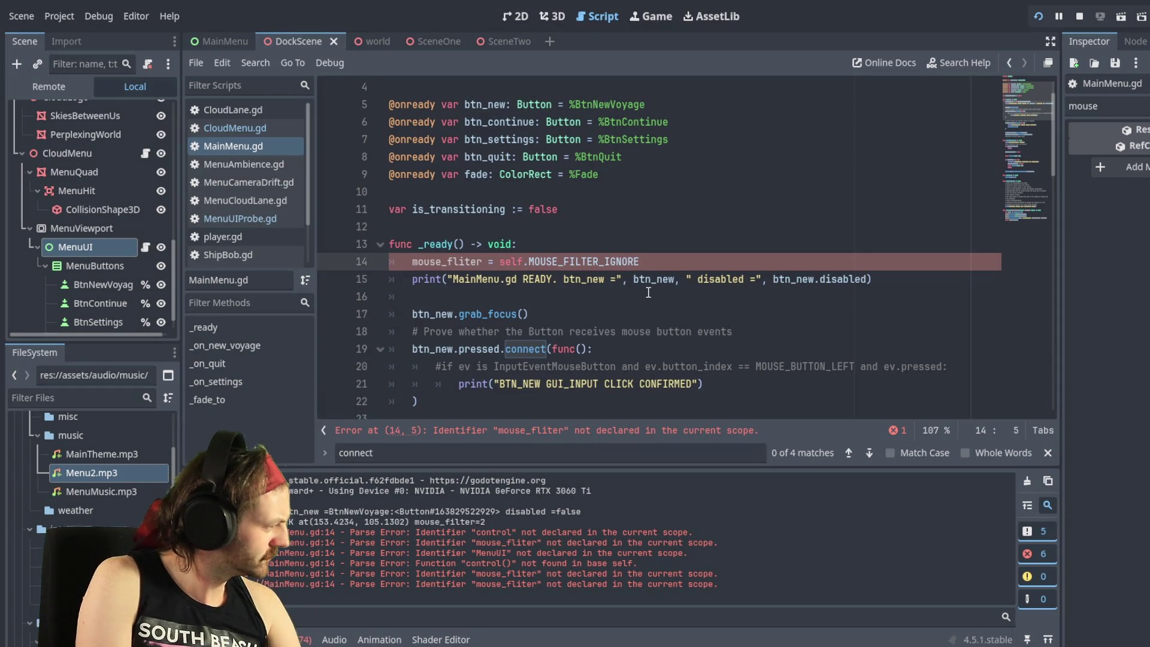
Step: Turn line 14's '= self.' assignment into an opening set_mouse_fliter( call
{"action": "type", "text": "set_"}
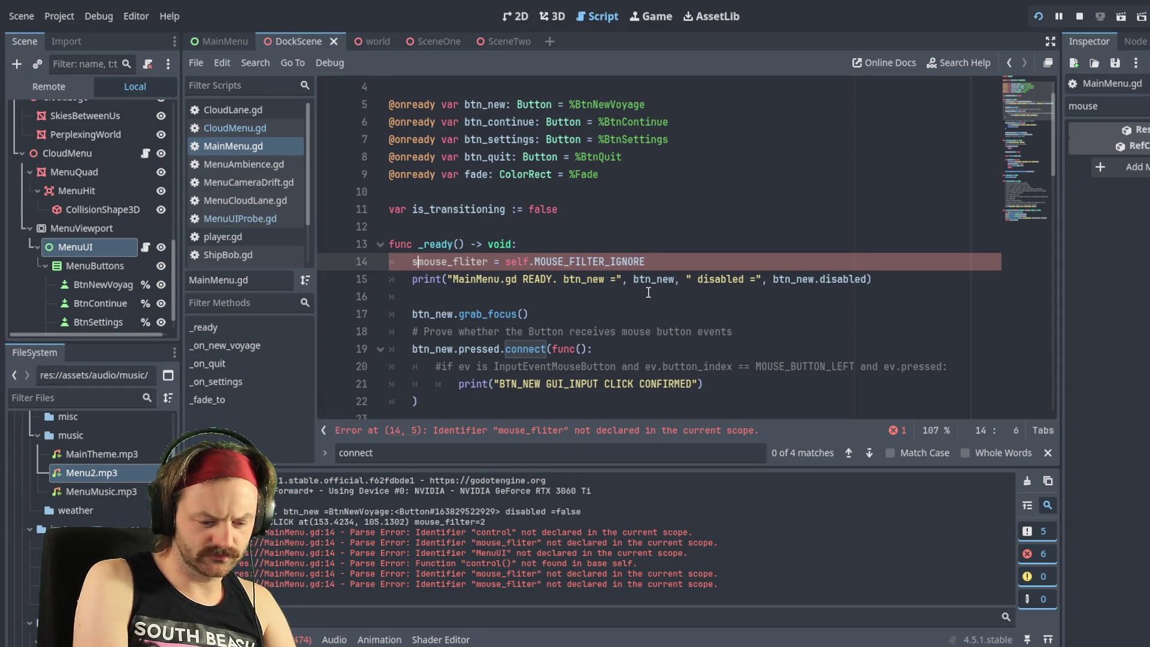
{"action": "key", "text": "Right"}
{"action": "key", "text": "Right"}
{"action": "key", "text": "Right"}
{"action": "key", "text": "Right"}
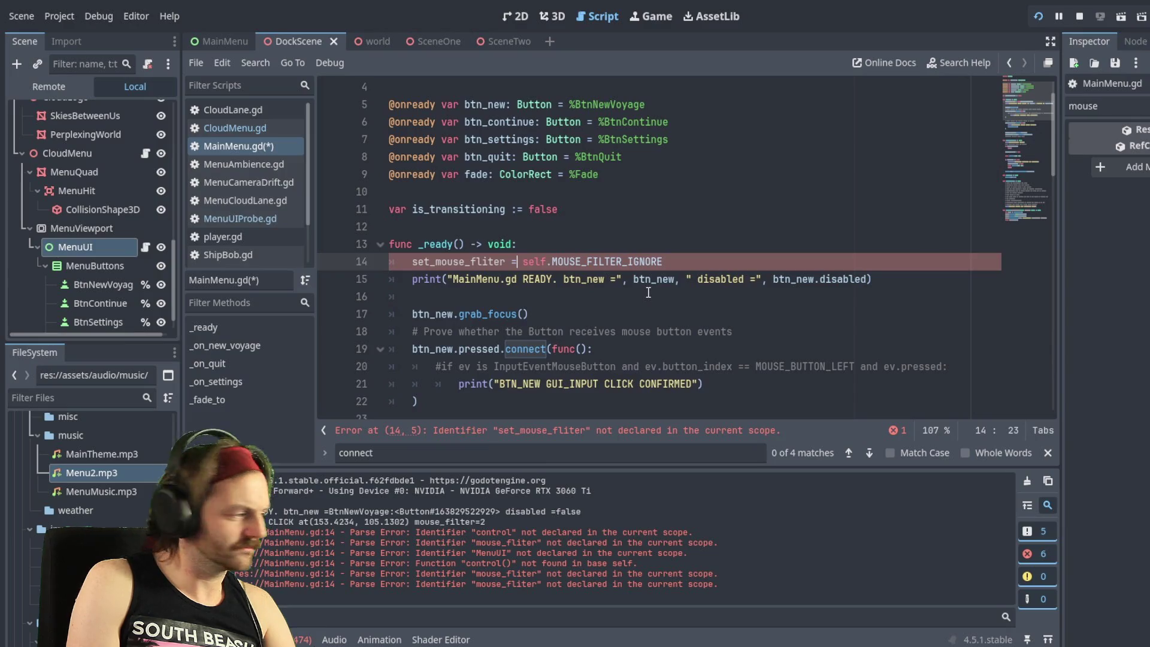
{"action": "key", "text": "Right"}
{"action": "key", "text": "Right"}
{"action": "key", "text": "Right"}
{"action": "key", "text": "Right"}
{"action": "key", "text": "Right"}
{"action": "key", "text": "Left"}
{"action": "key", "text": "Left"}
{"action": "key", "text": "BackSpace"}
{"action": "key", "text": "BackSpace"}
{"action": "key", "text": "BackSpace"}
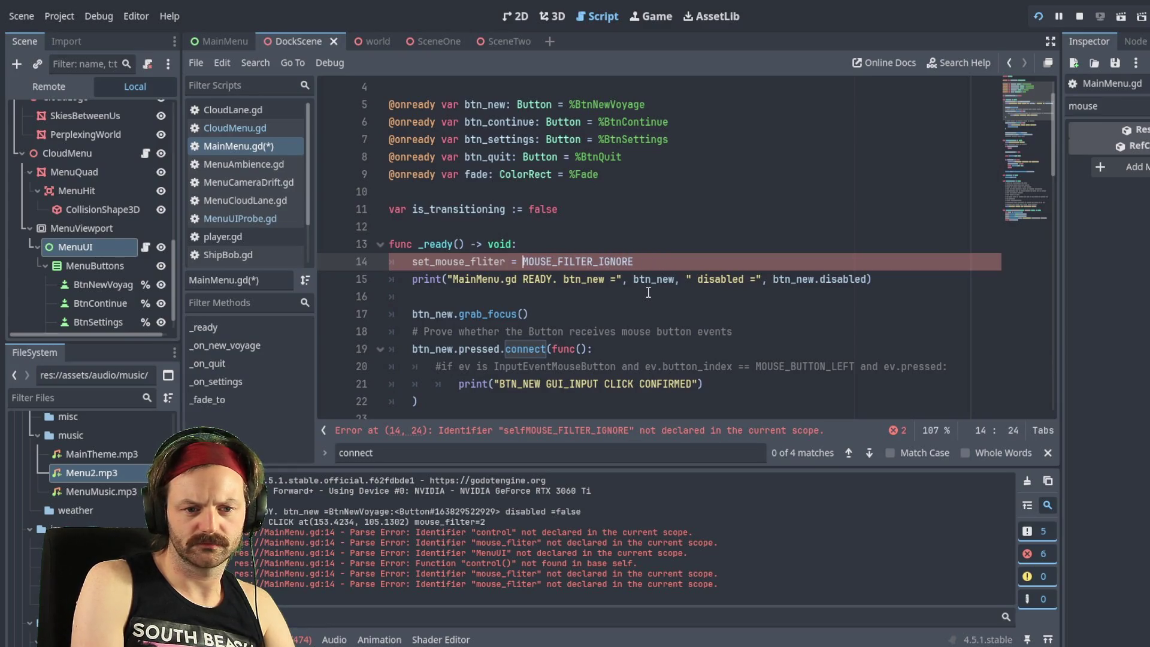
{"action": "key", "text": "BackSpace"}
{"action": "key", "text": "BackSpace"}
{"action": "key", "text": "BackSpace"}
{"action": "type", "text": "("}
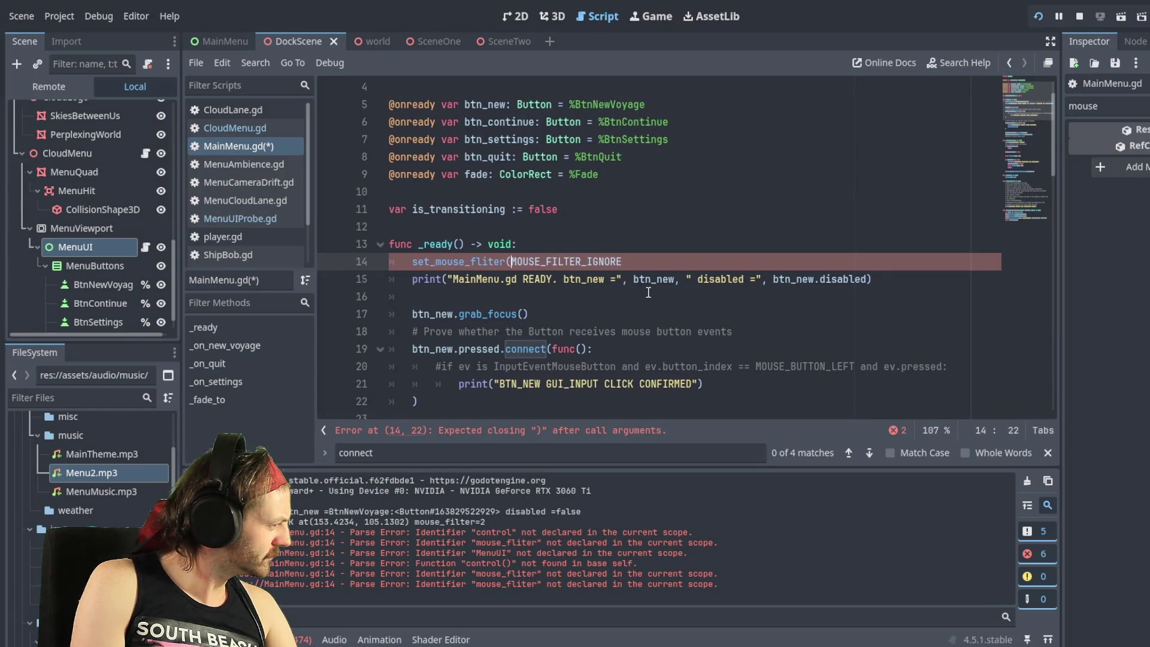
{"action": "key", "text": "Right"}
{"action": "key", "text": "Right"}
{"action": "key", "text": "Right"}
{"action": "key", "text": "BackSpace"}
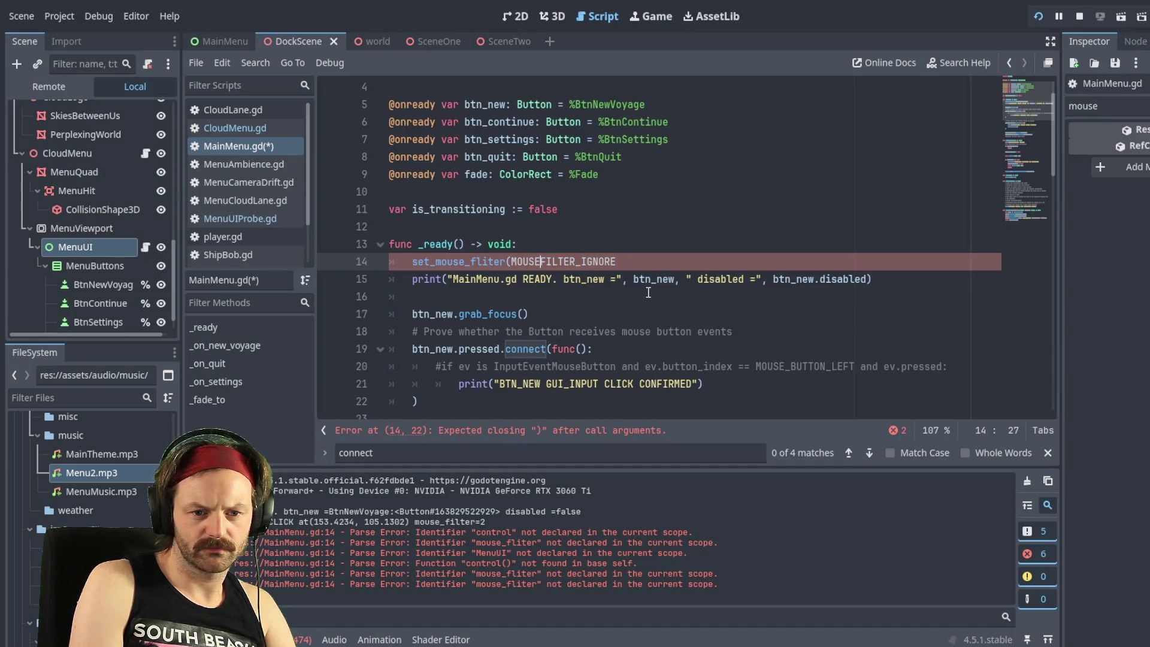
{"action": "key", "text": "Right"}
{"action": "key", "text": "Right"}
{"action": "key", "text": "Right"}
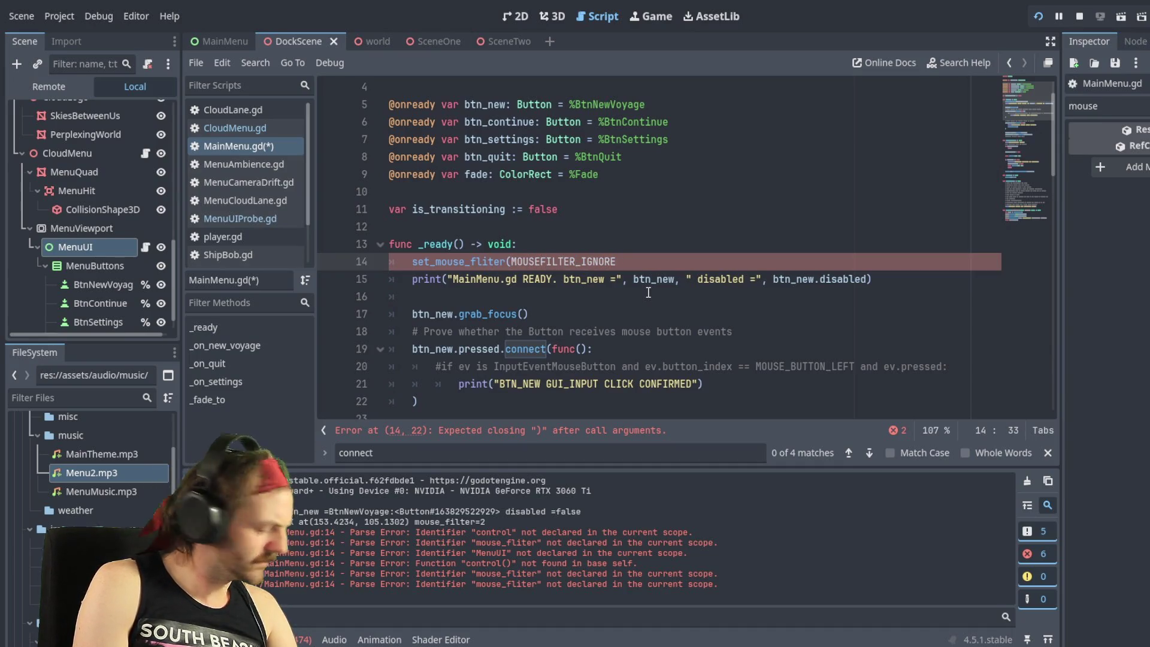
{"action": "key", "text": "ctrl+z"}
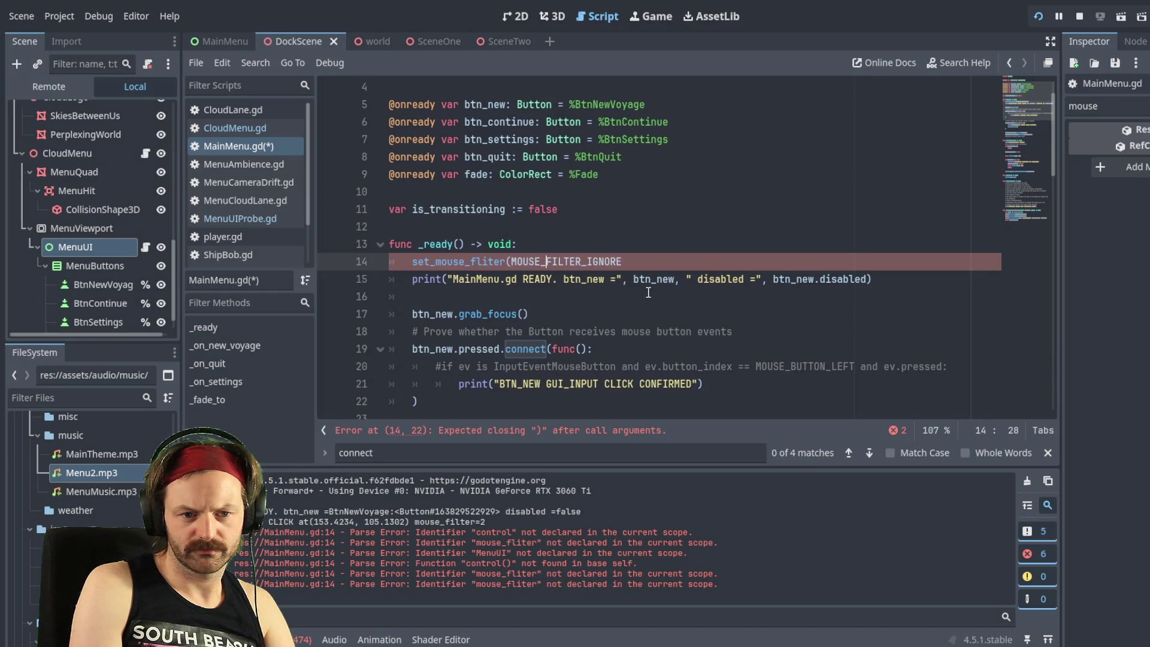
Step: Pass MouseFilter.MOUSE_FILTER_IGNORE as the argument, close the parenthesis, and save
{"action": "key", "text": "Left"}
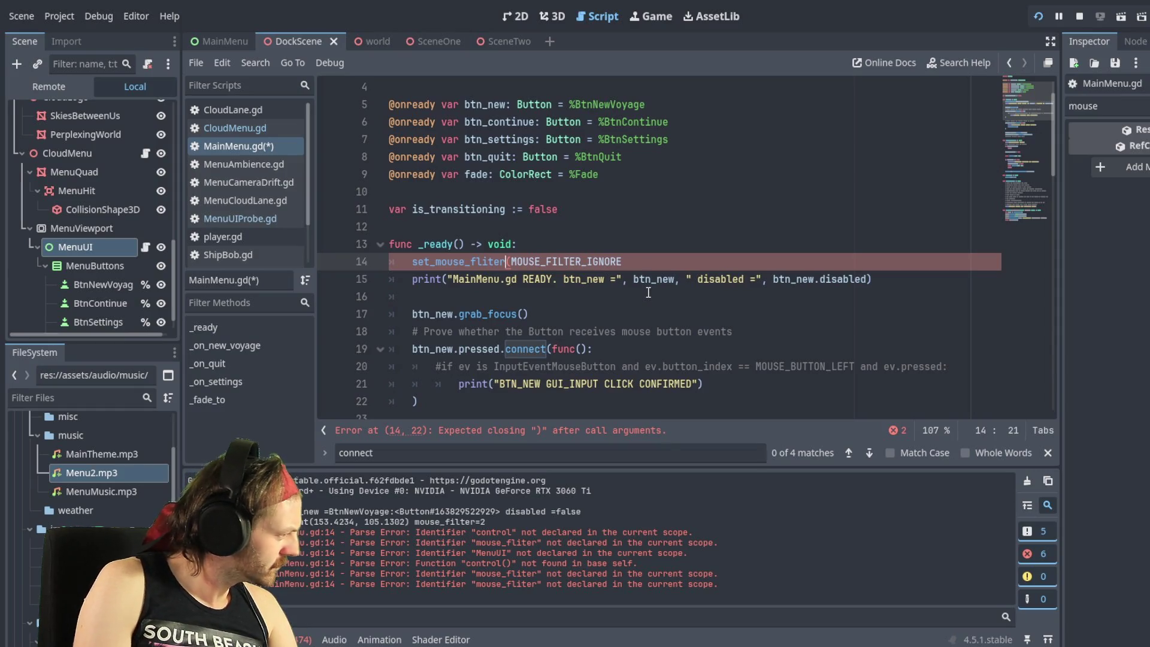
{"action": "key", "text": "Right"}
{"action": "type", "text": "MouseG"}
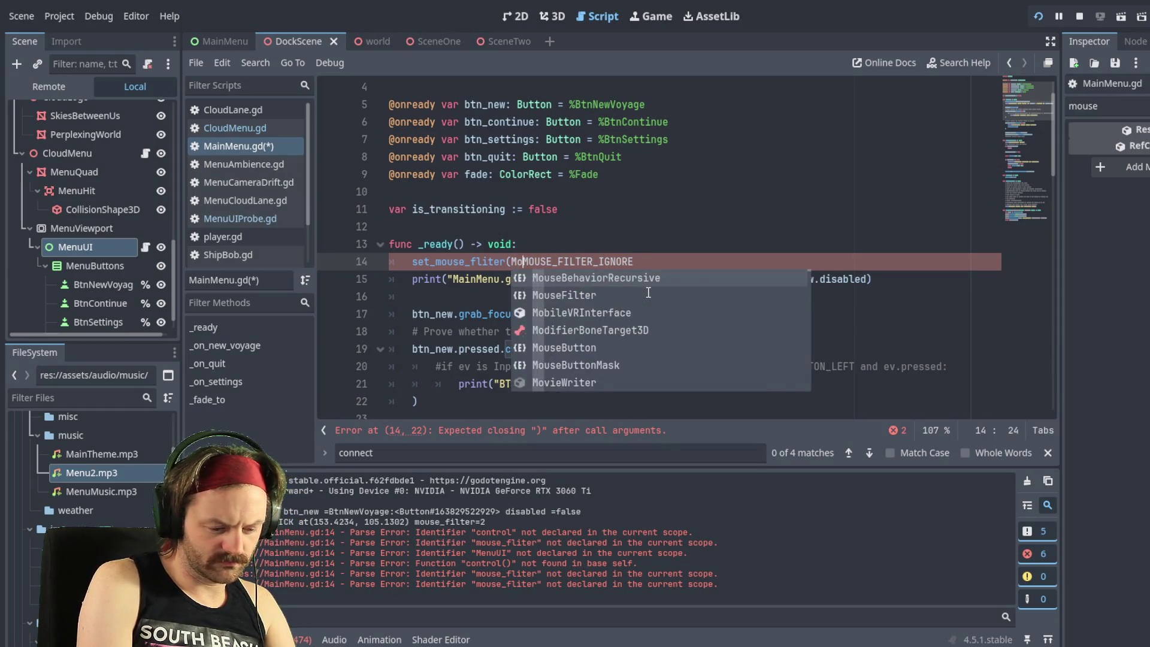
{"action": "key", "text": "BackSpace"}
{"action": "type", "text": "Fily"}
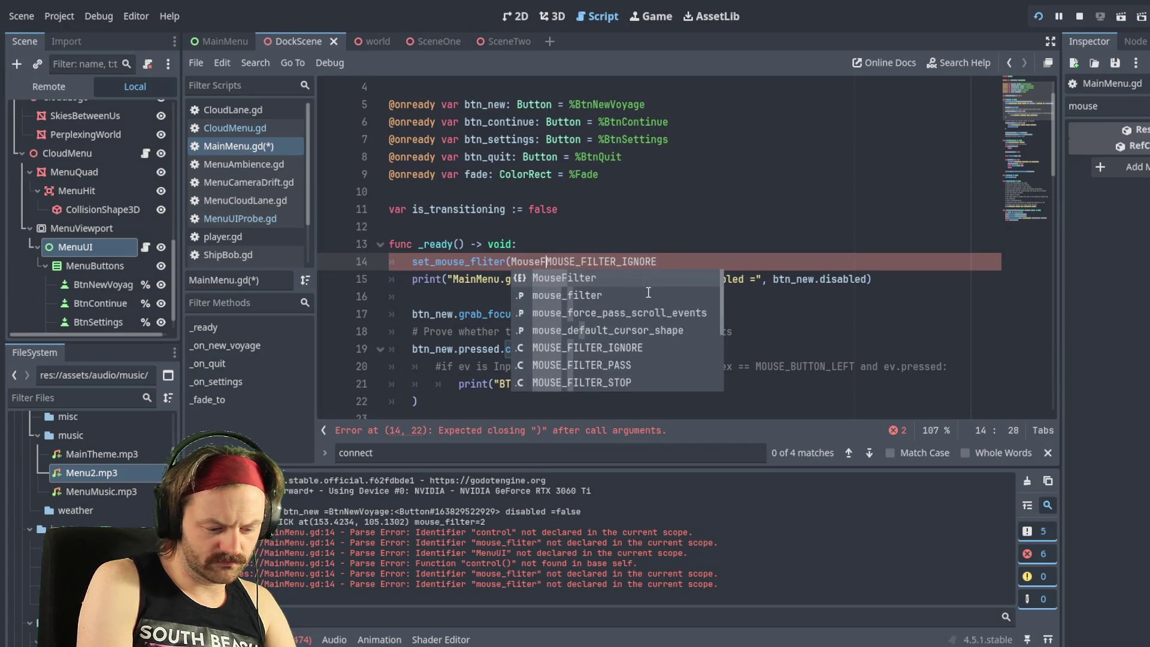
{"action": "type", "text": "er"}
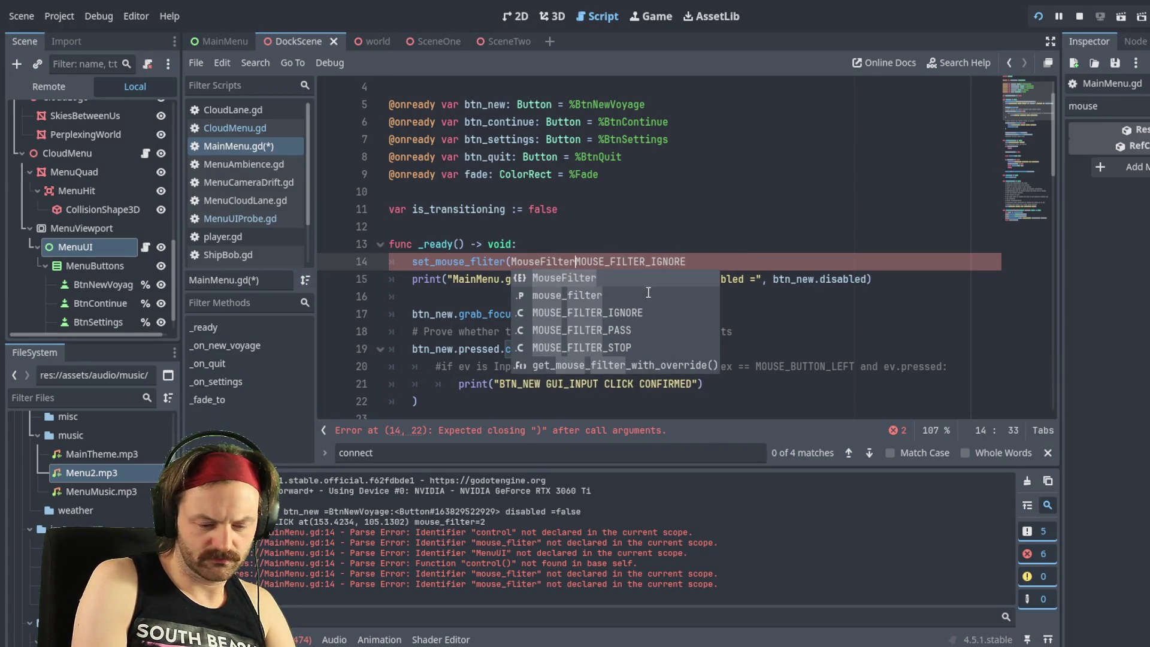
{"action": "type", "text": "."}
{"action": "key", "text": "Right"}
{"action": "key", "text": "Right"}
{"action": "key", "text": "Right"}
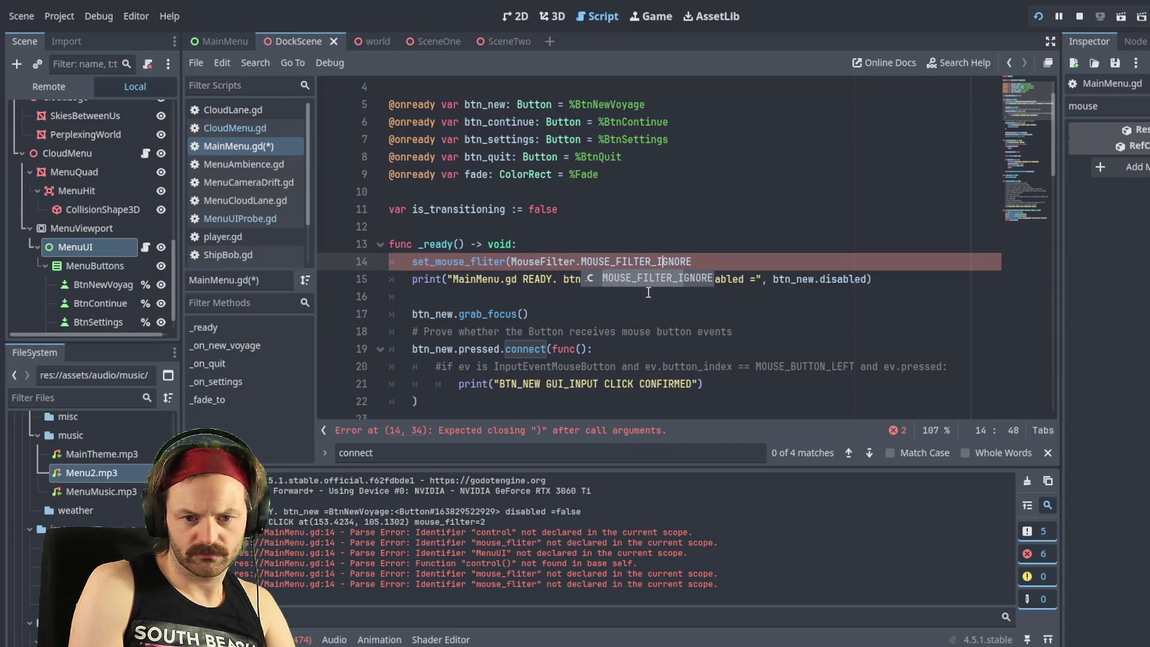
{"action": "key", "text": "Return"}
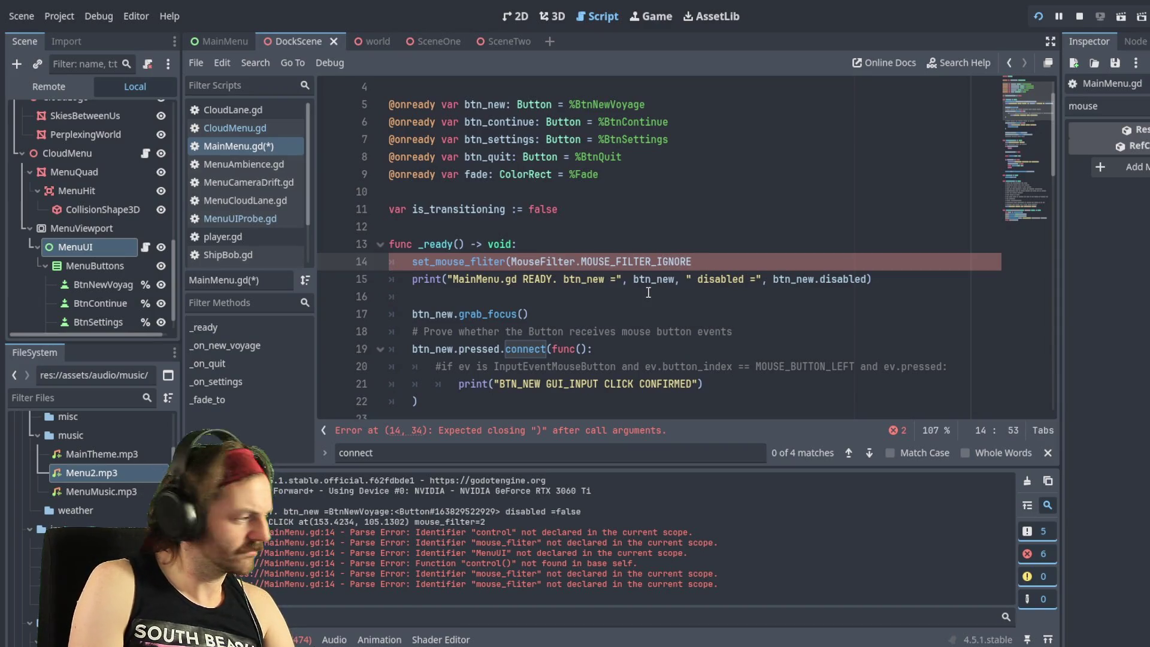
{"action": "type", "text": ")"}
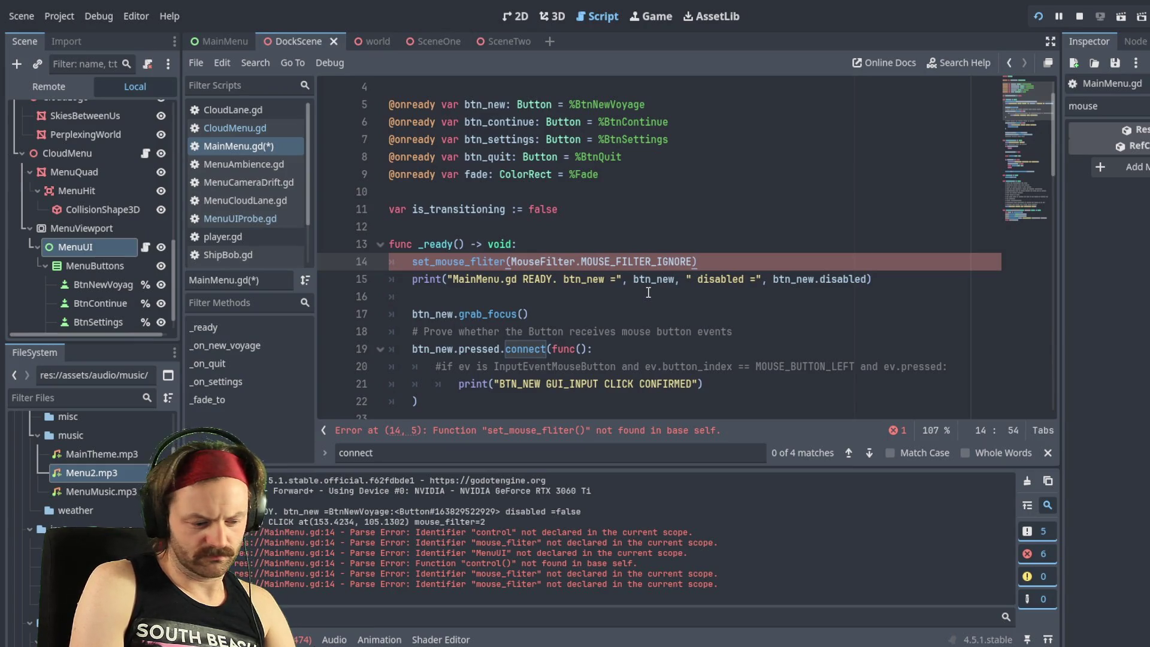
{"action": "key", "text": "ctrl+s"}
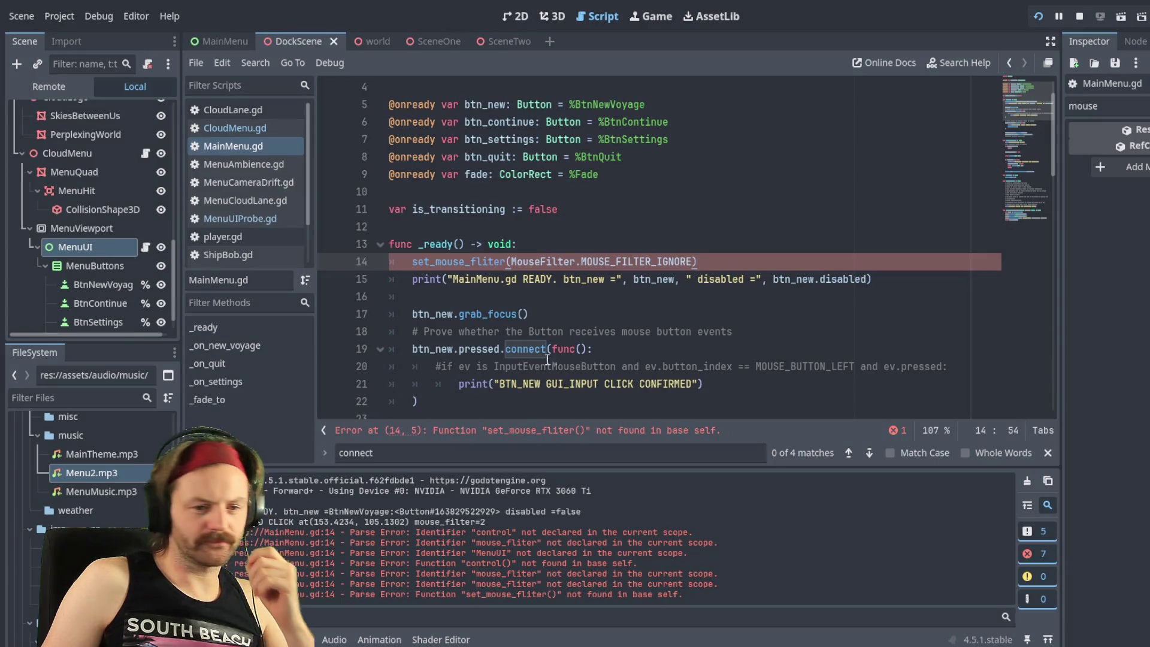
Step: Add the header `func _set_mouse_filter() -> void:` above _on_new_voyage in MainMenu.gd
{"action": "scroll", "coordinate": [498, 352], "scroll_direction": "down", "scroll_amount": 5}
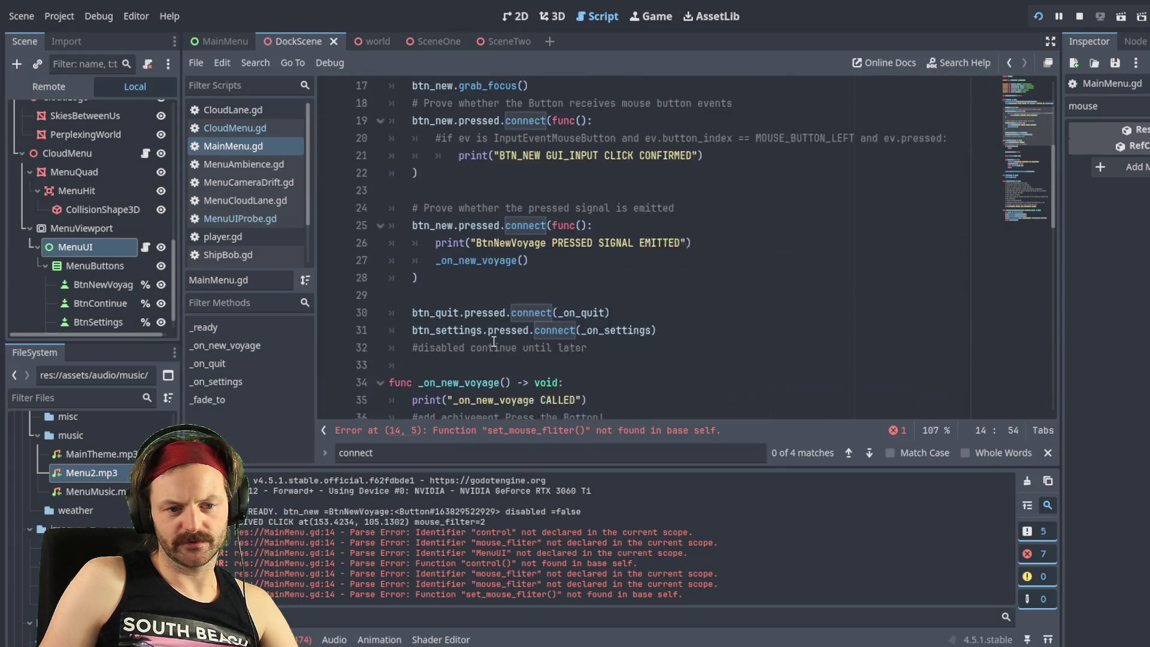
{"action": "left_click", "coordinate": [658, 331]}
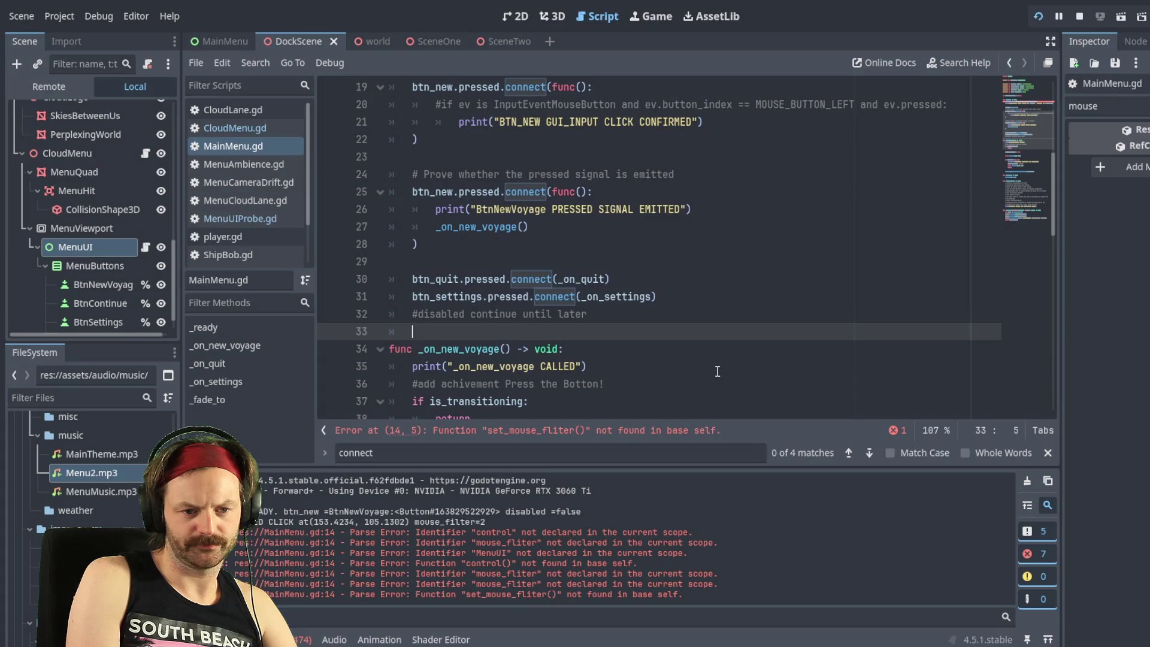
{"action": "key", "text": "Return"}
{"action": "key", "text": "Return"}
{"action": "key", "text": "Up"}
{"action": "type", "text": "func "}
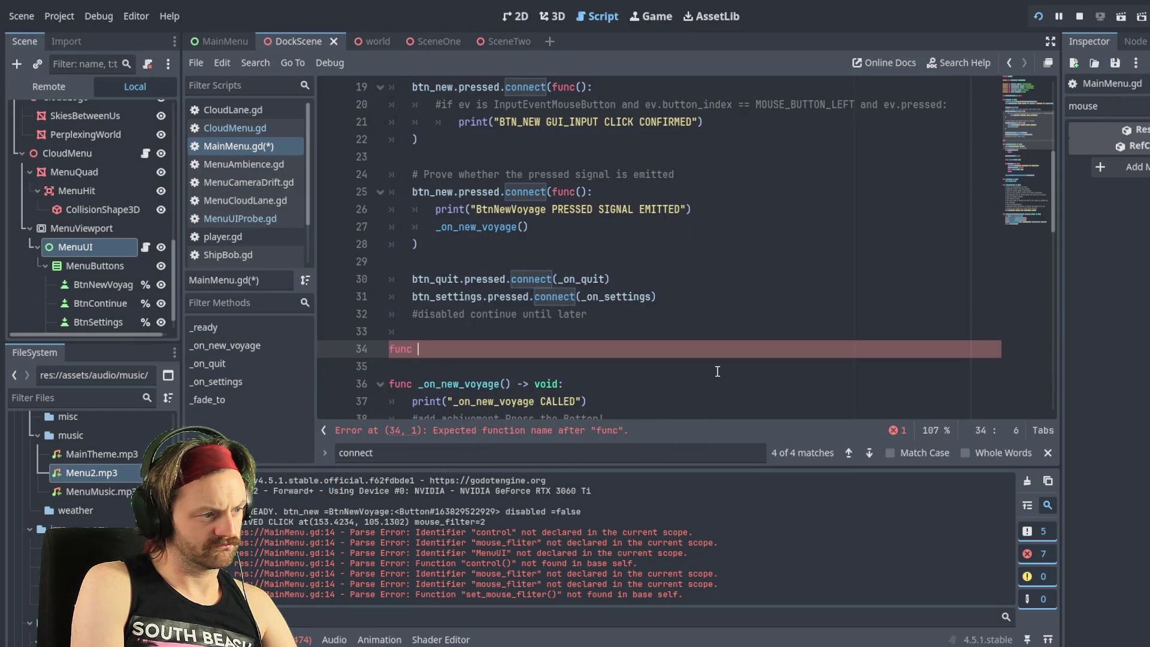
{"action": "type", "text": "_setr"}
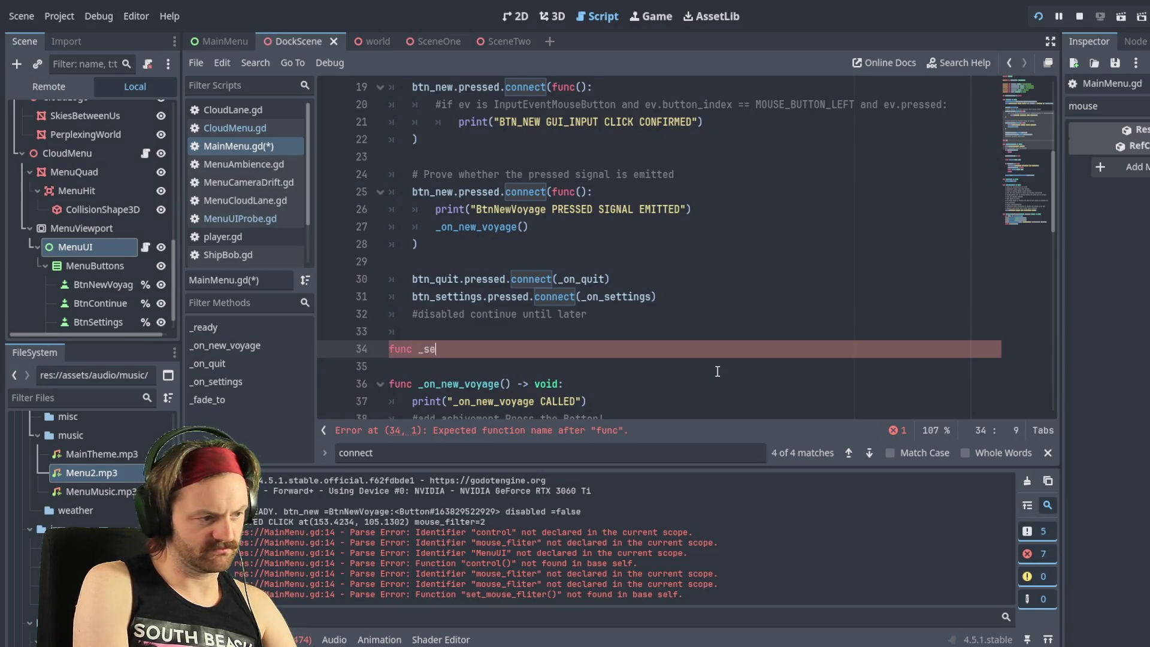
{"action": "key", "text": "BackSpace"}
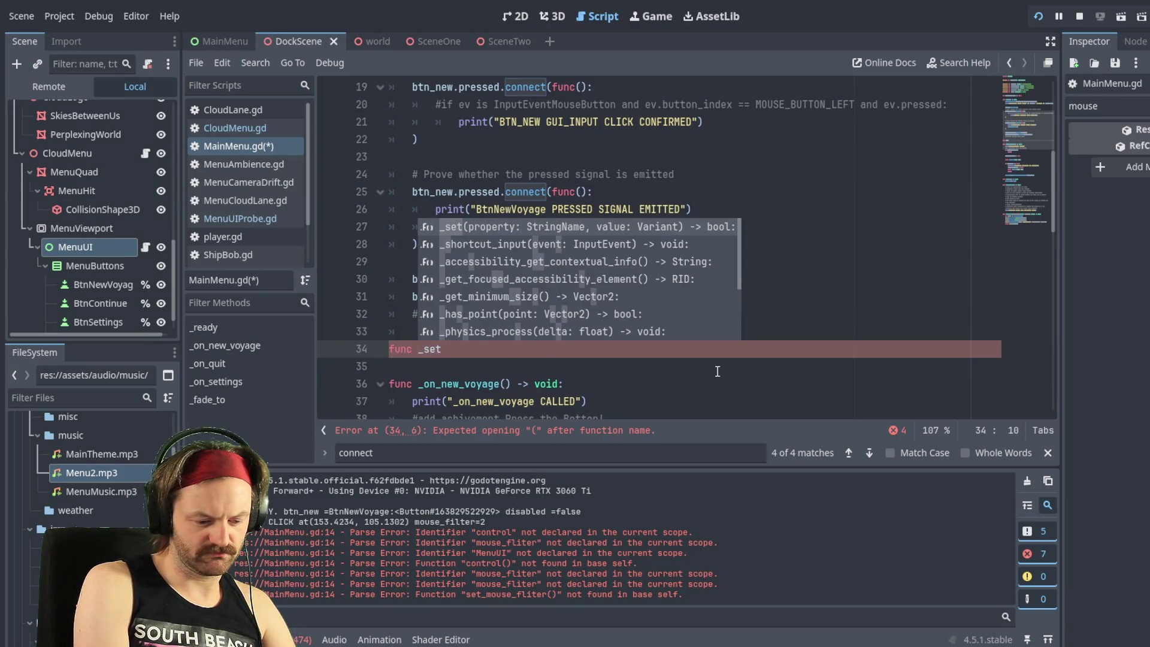
{"action": "type", "text": "_mouse_filte"}
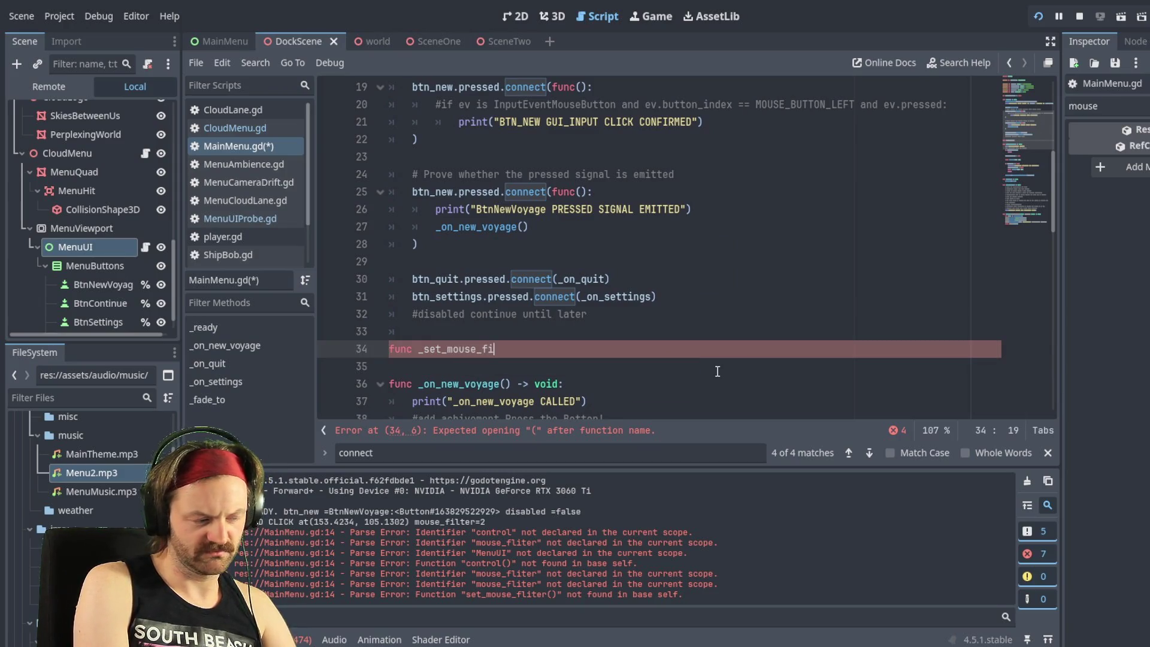
{"action": "type", "text": "r"}
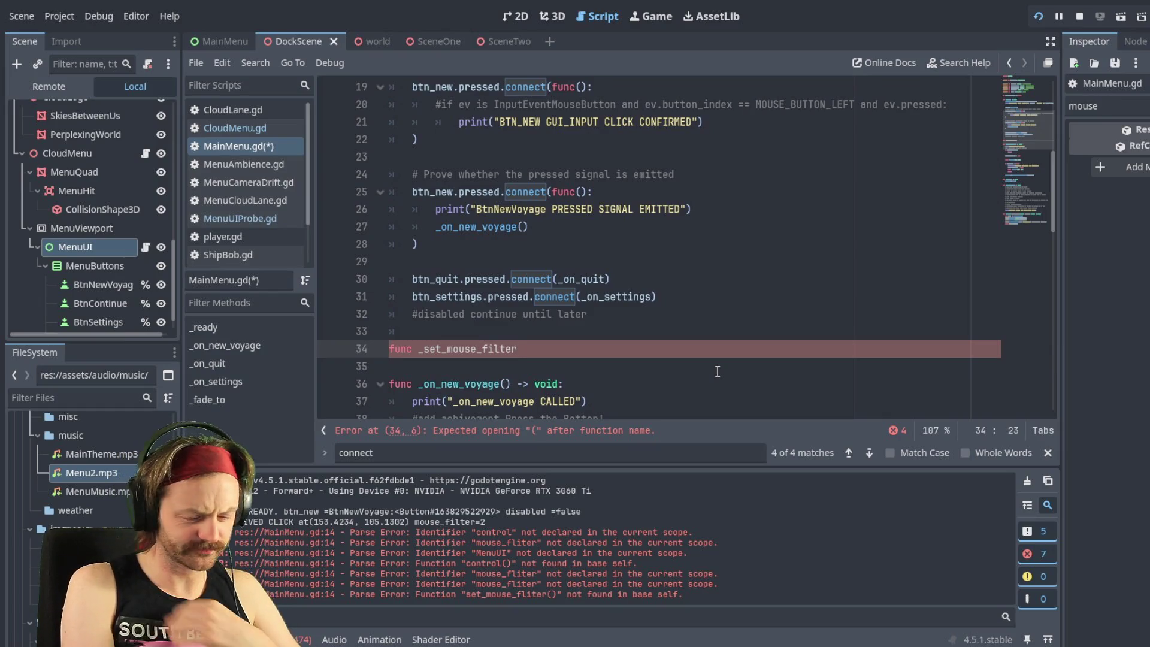
{"action": "type", "text": "()"}
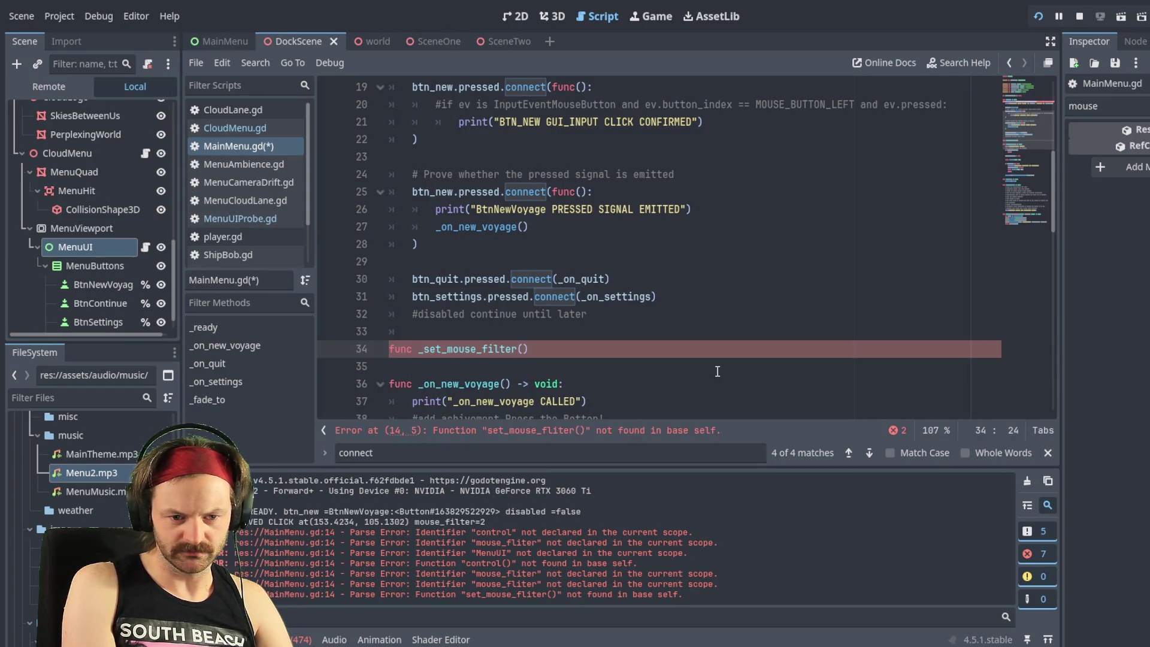
{"action": "type", "text": " -> void"}
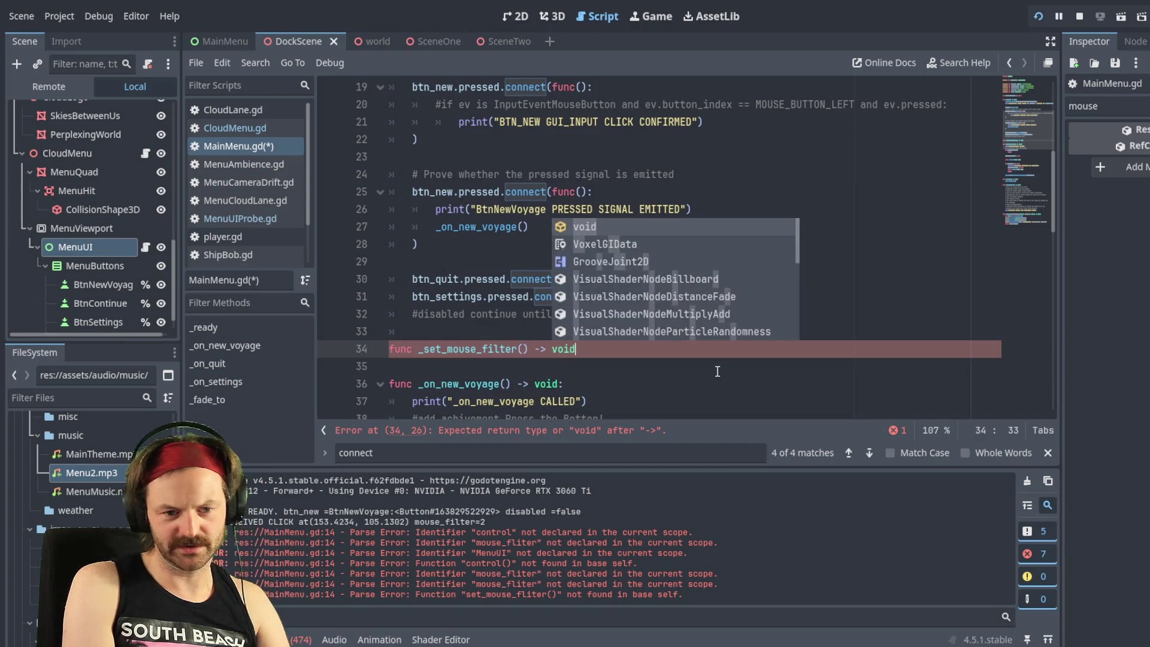
{"action": "type", "text": ":"}
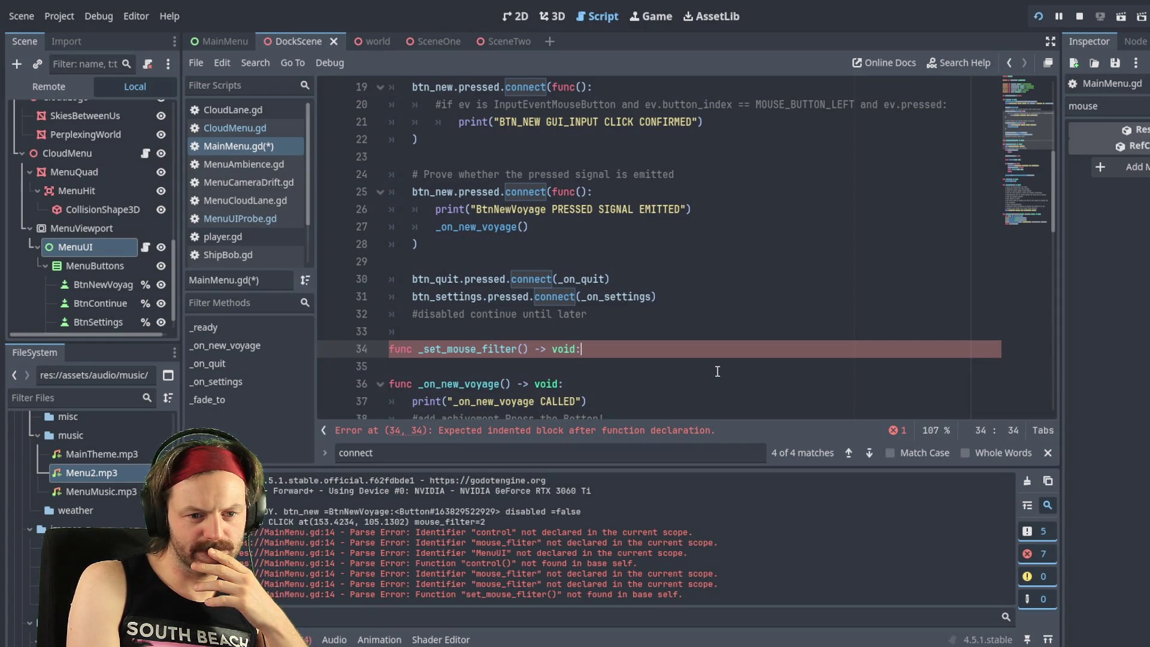
{"action": "key", "text": "Return"}
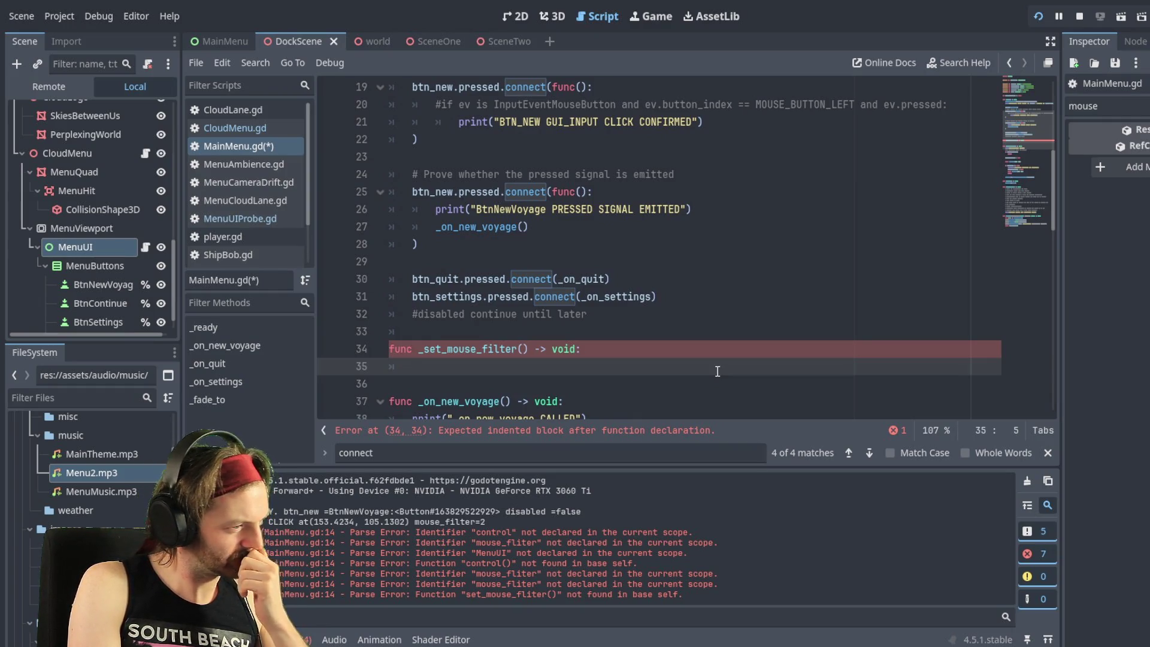
Step: Write the condition `if not self and not a node button:` on line 35
{"action": "type", "text": "if not is"}
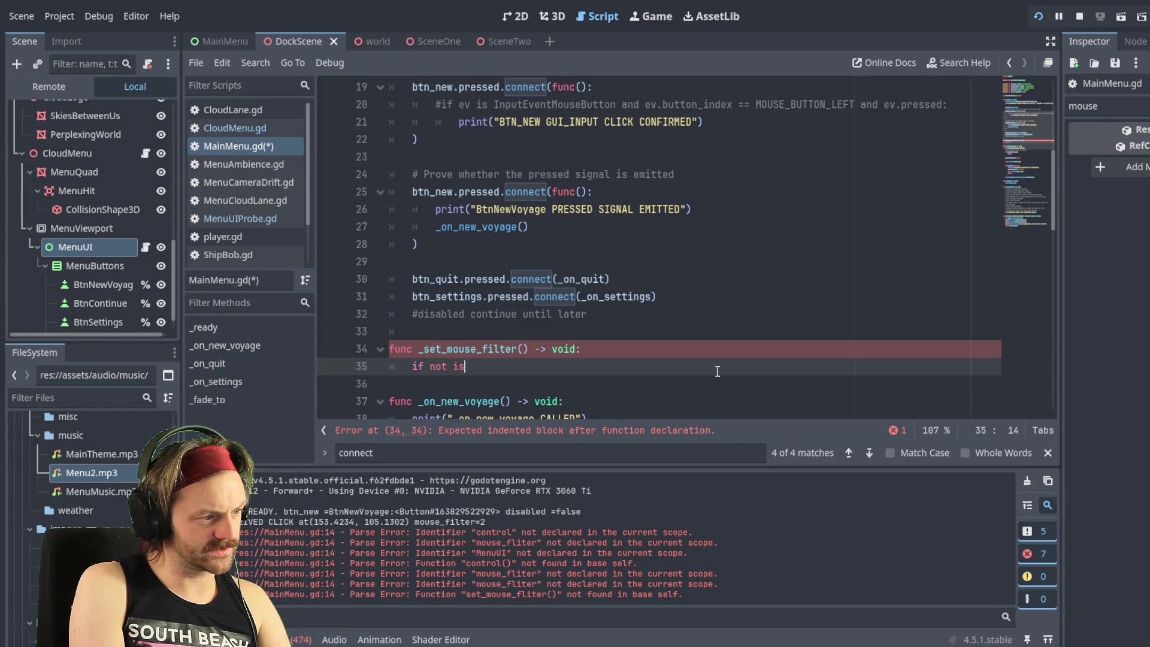
{"action": "type", "text": "sel"}
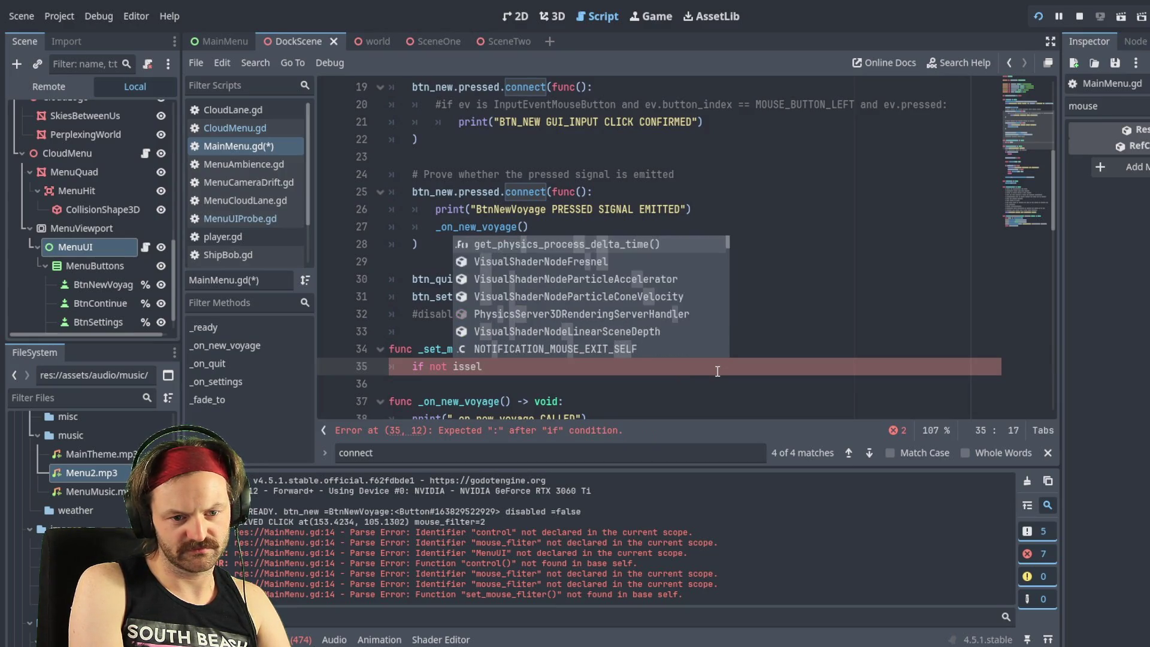
{"action": "key", "text": "BackSpace"}
{"action": "key", "text": "BackSpace"}
{"action": "key", "text": "BackSpace"}
{"action": "type", "text": "self"}
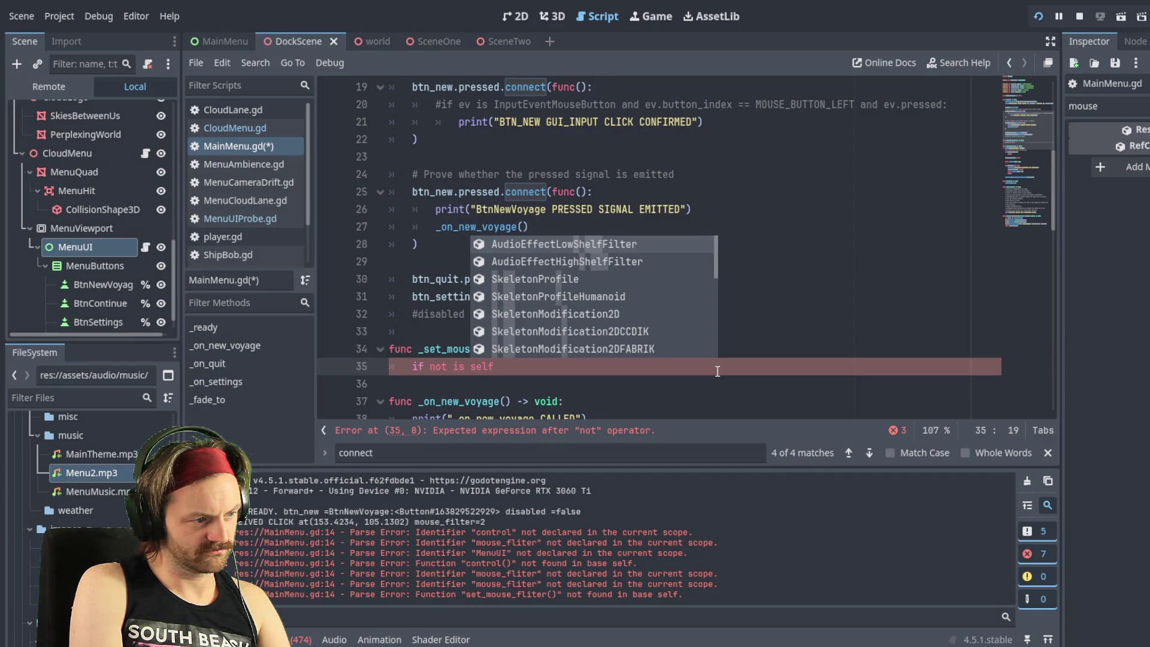
{"action": "type", "text": "an"}
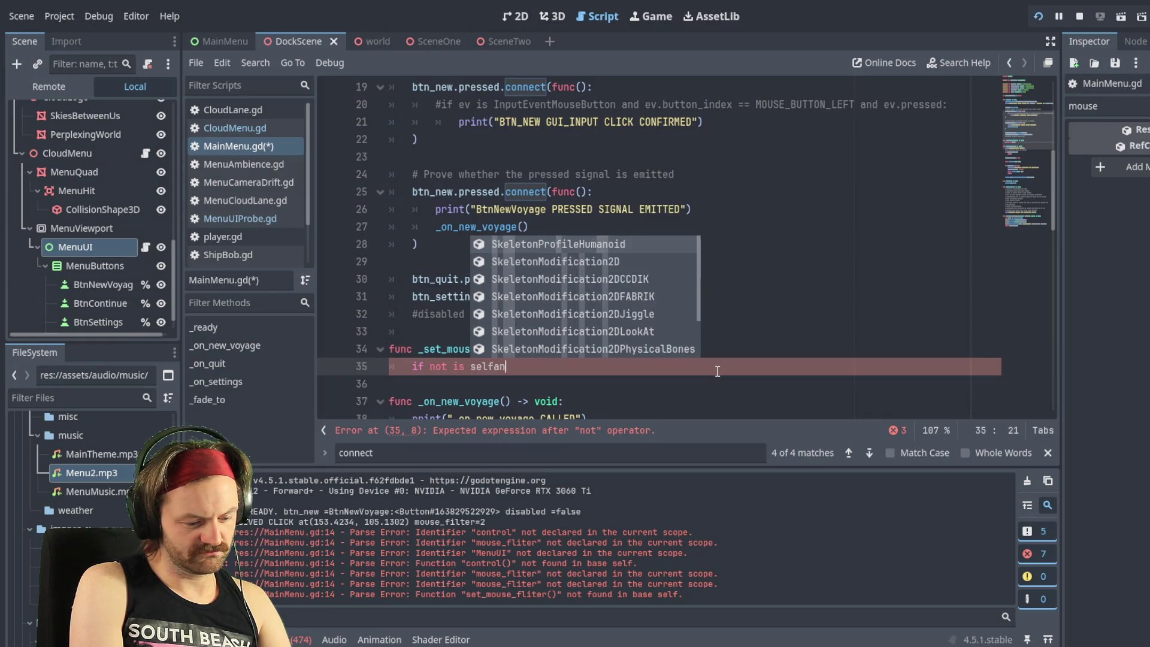
{"action": "type", "text": "d not a node "}
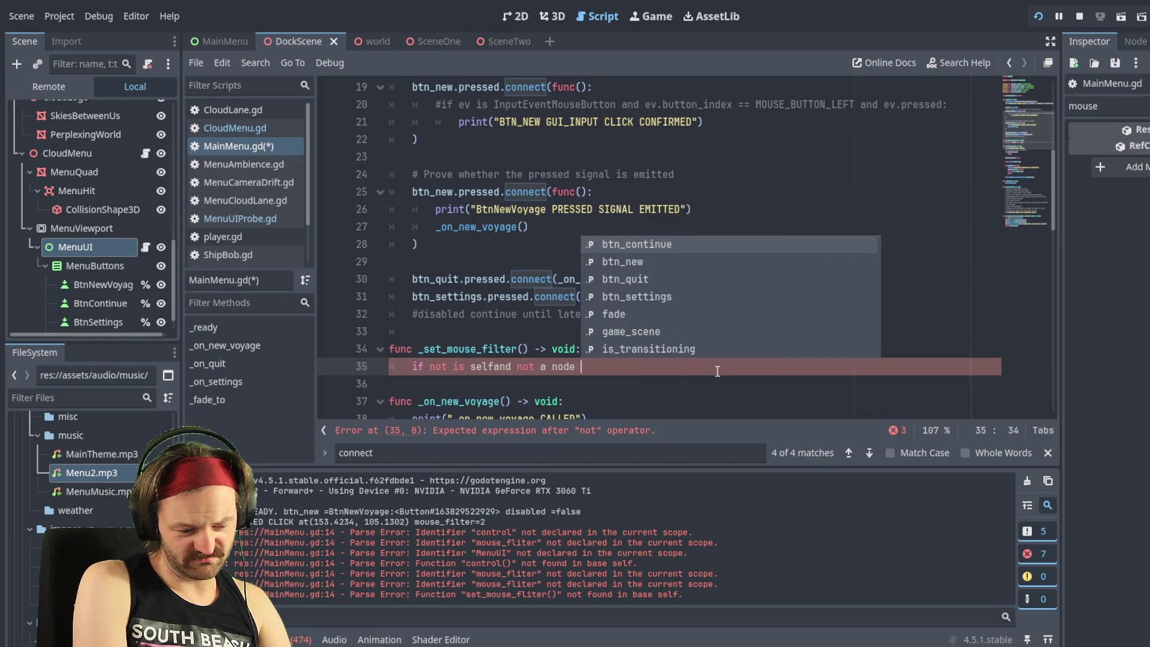
{"action": "type", "text": "button:"}
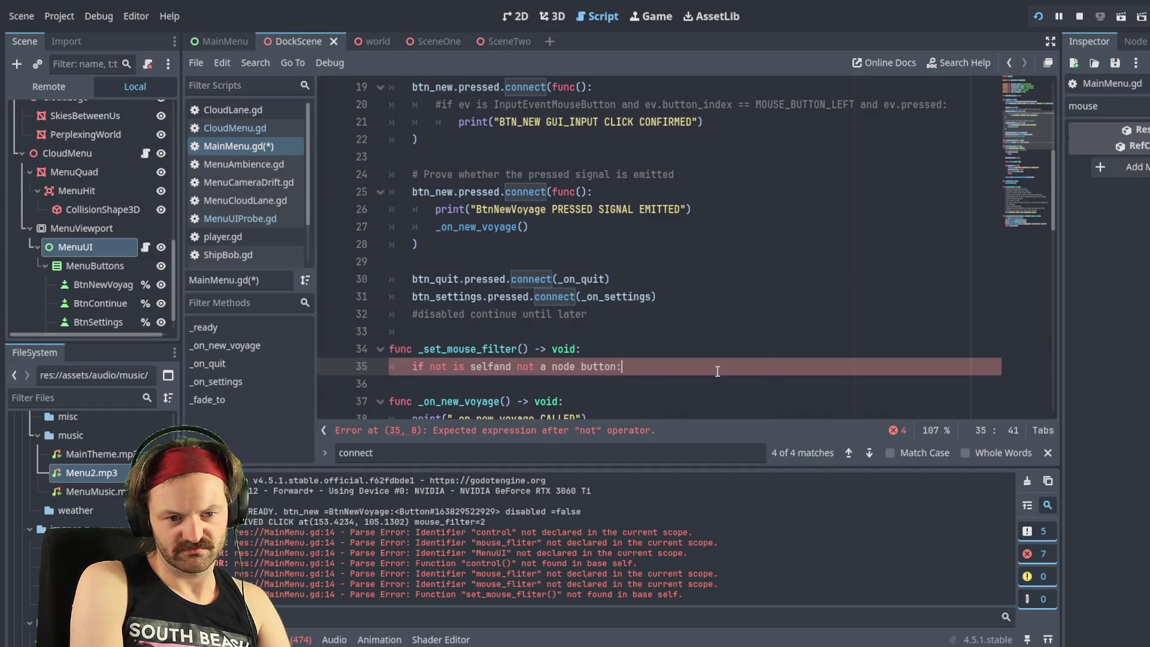
{"action": "key", "text": "Return"}
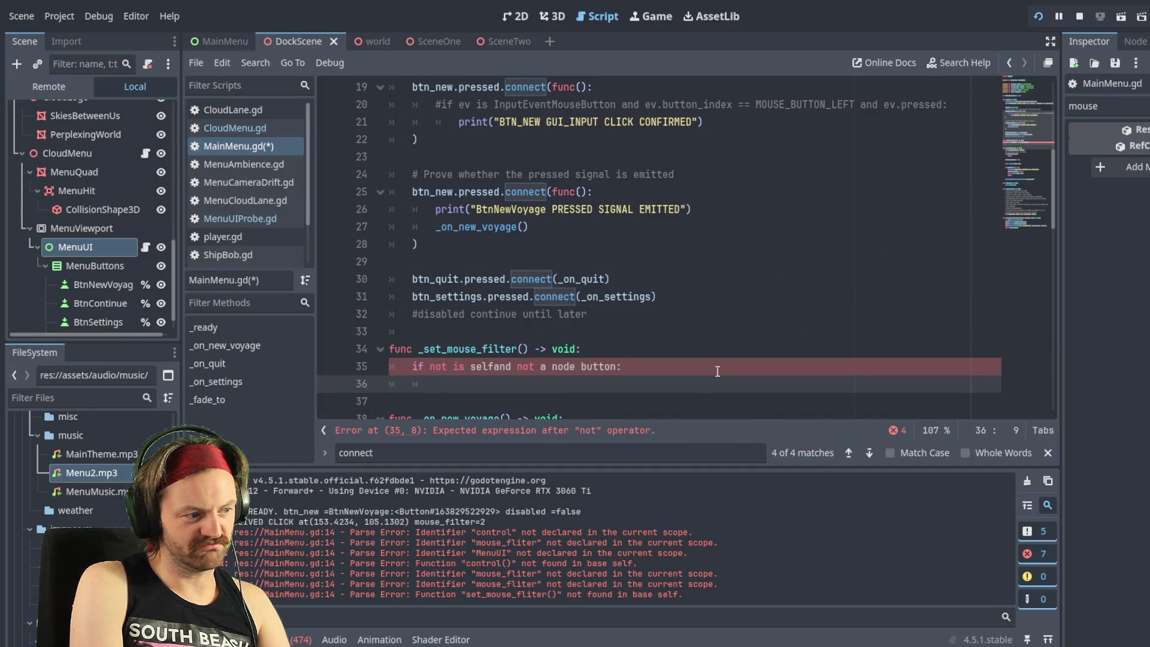
Step: Add `node.mouse_filter` as the if body, fixing the missing underscore
{"action": "type", "text": "node"}
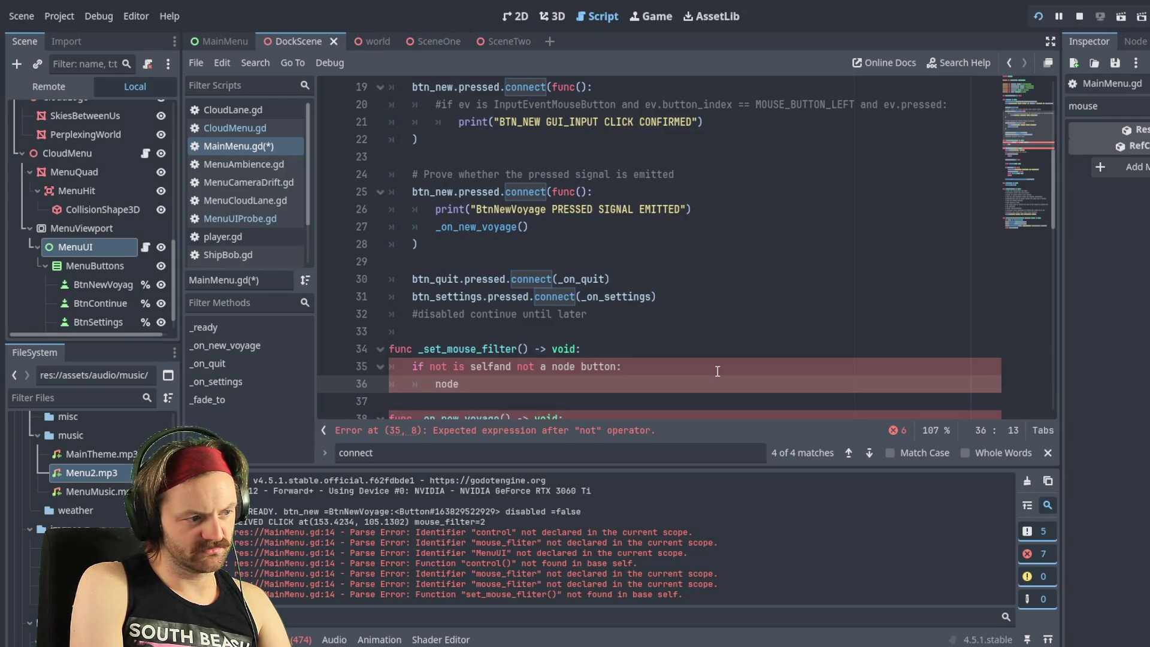
{"action": "type", "text": ".mouse"}
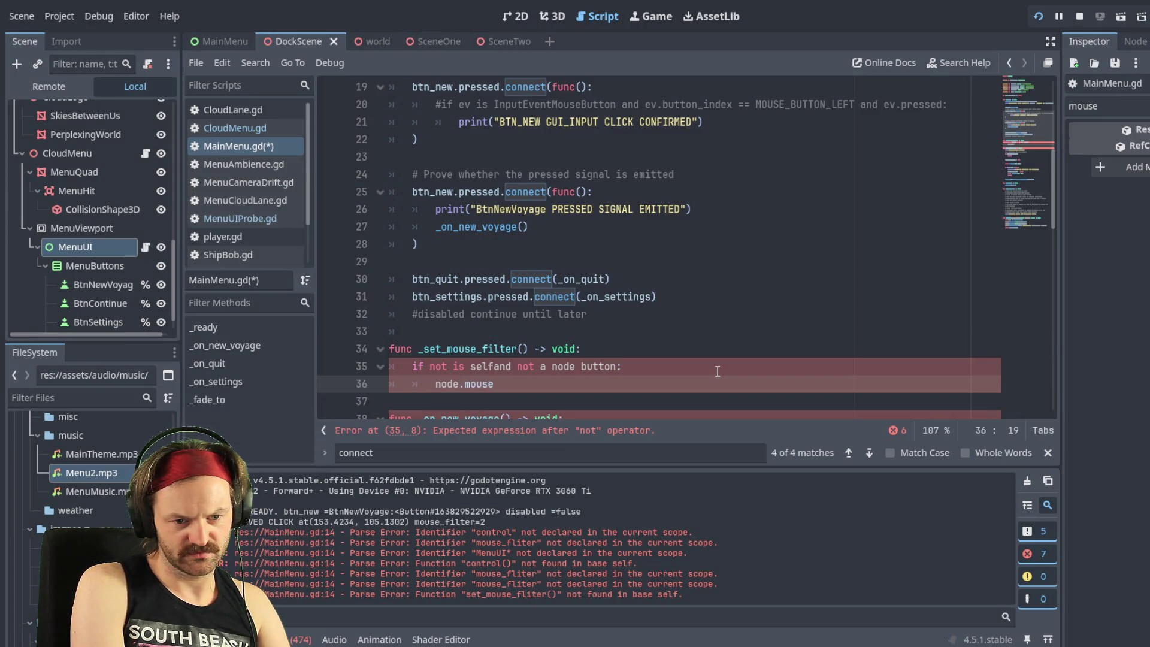
{"action": "type", "text": "filter"}
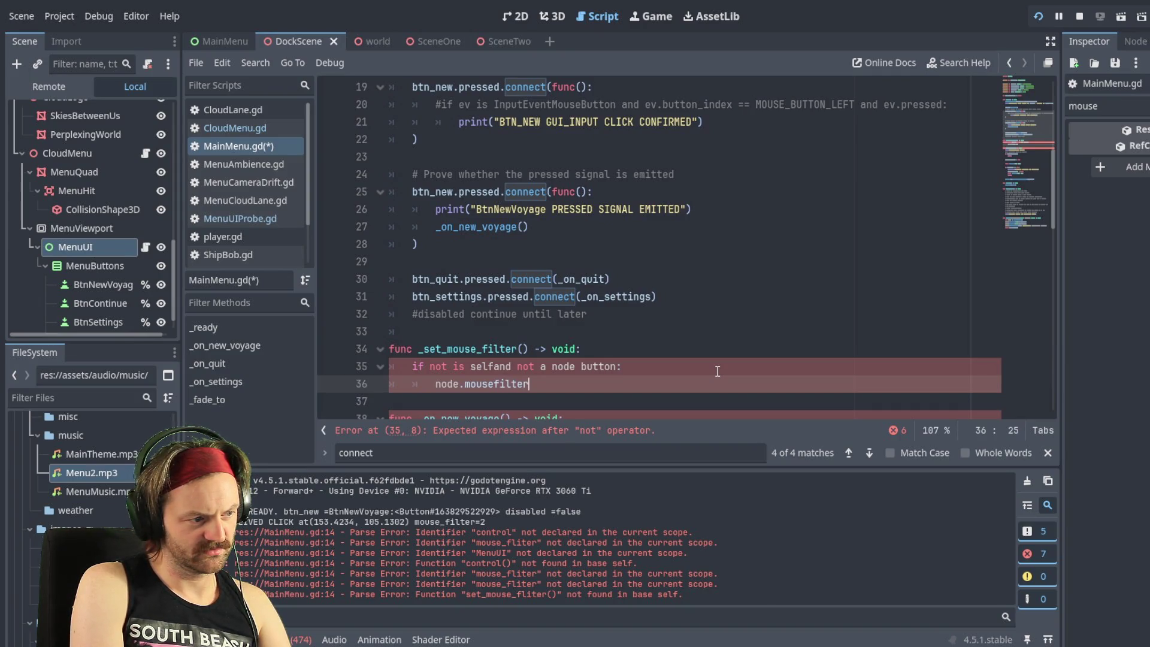
{"action": "key", "text": "Left"}
{"action": "key", "text": "Left"}
{"action": "key", "text": "Left"}
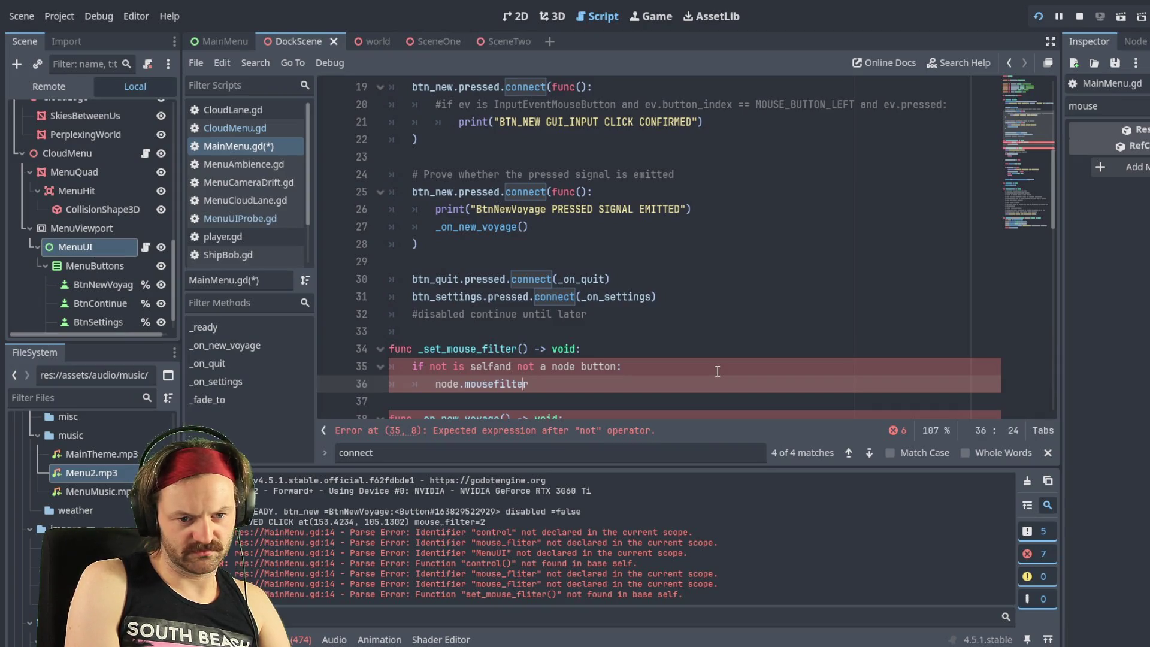
{"action": "key", "text": "Left"}
{"action": "key", "text": "Left"}
{"action": "type", "text": "_"}
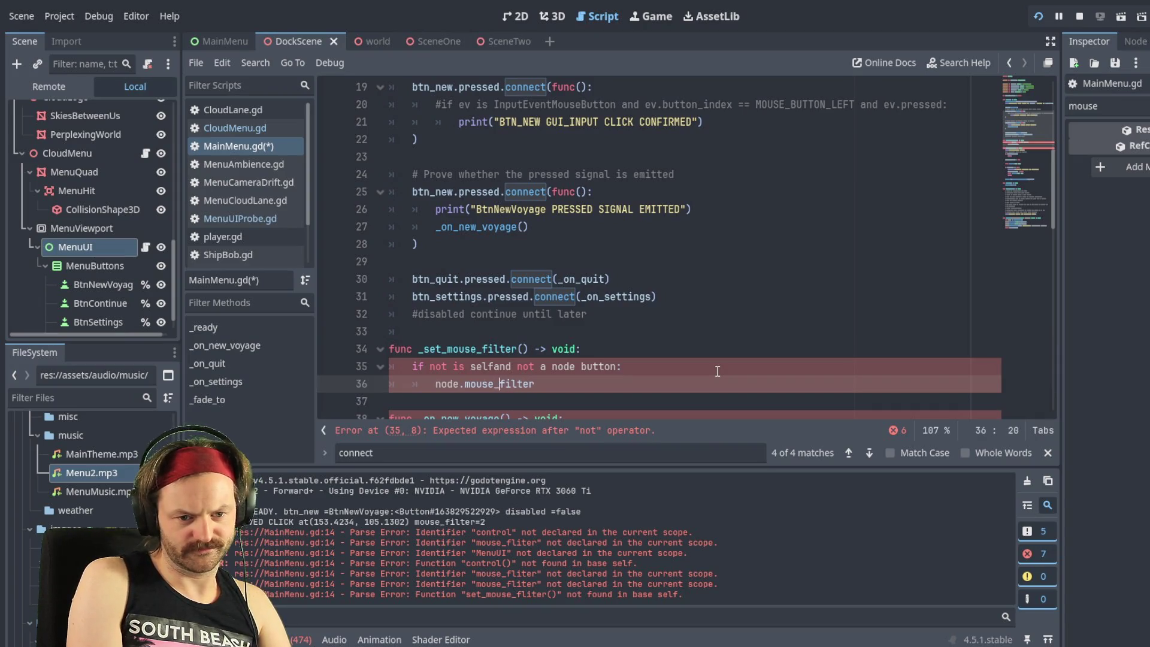
{"action": "key", "text": "Right"}
{"action": "key", "text": "Right"}
{"action": "key", "text": "Right"}
{"action": "key", "text": "Down"}
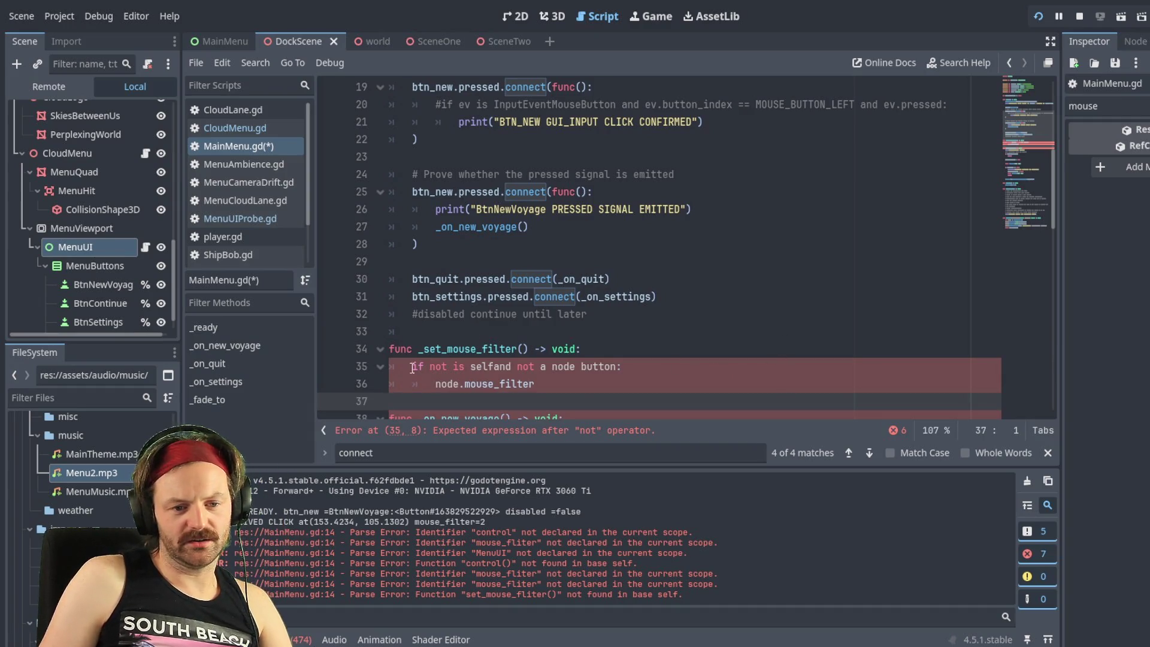
Step: Comment out the three lines of the draft _set_mouse_filter function with Ctrl+K
{"action": "left_click", "coordinate": [392, 350]}
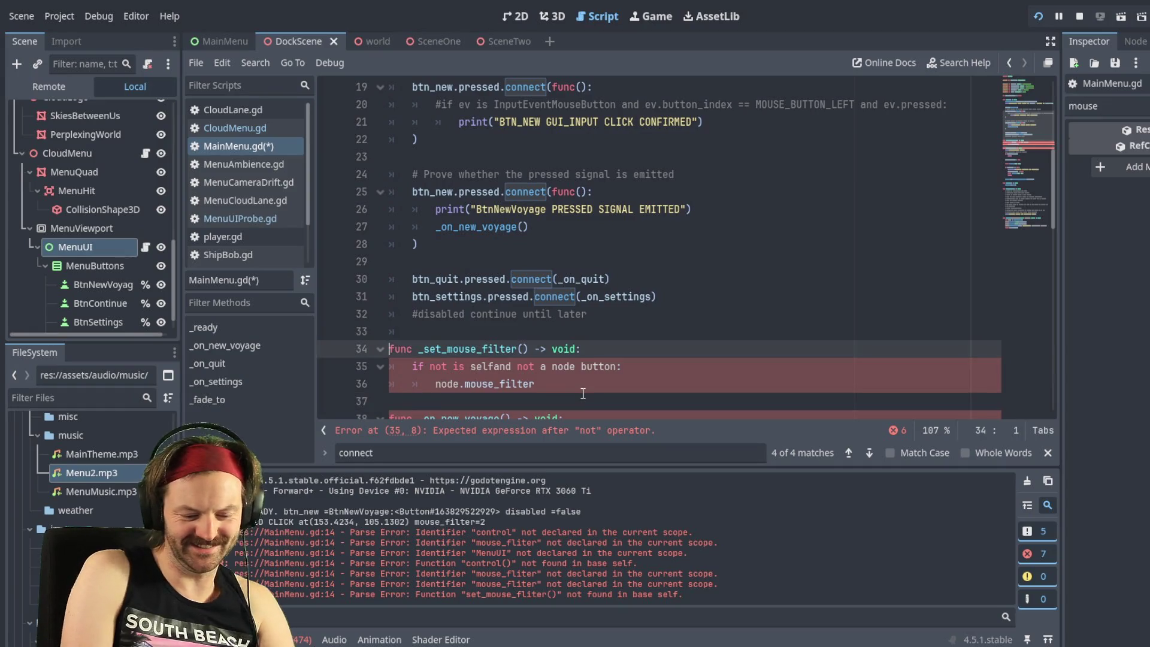
{"action": "key", "text": "ctrl+k"}
{"action": "key", "text": "Down"}
{"action": "key", "text": "ctrl+k"}
{"action": "key", "text": "Down"}
{"action": "key", "text": "ctrl+k"}
Step: Correct 'fliter' to 'filter' in the line 14 set_mouse_filter call and save MainMenu.gd
{"action": "scroll", "coordinate": [599, 287], "scroll_direction": "up", "scroll_amount": 2}
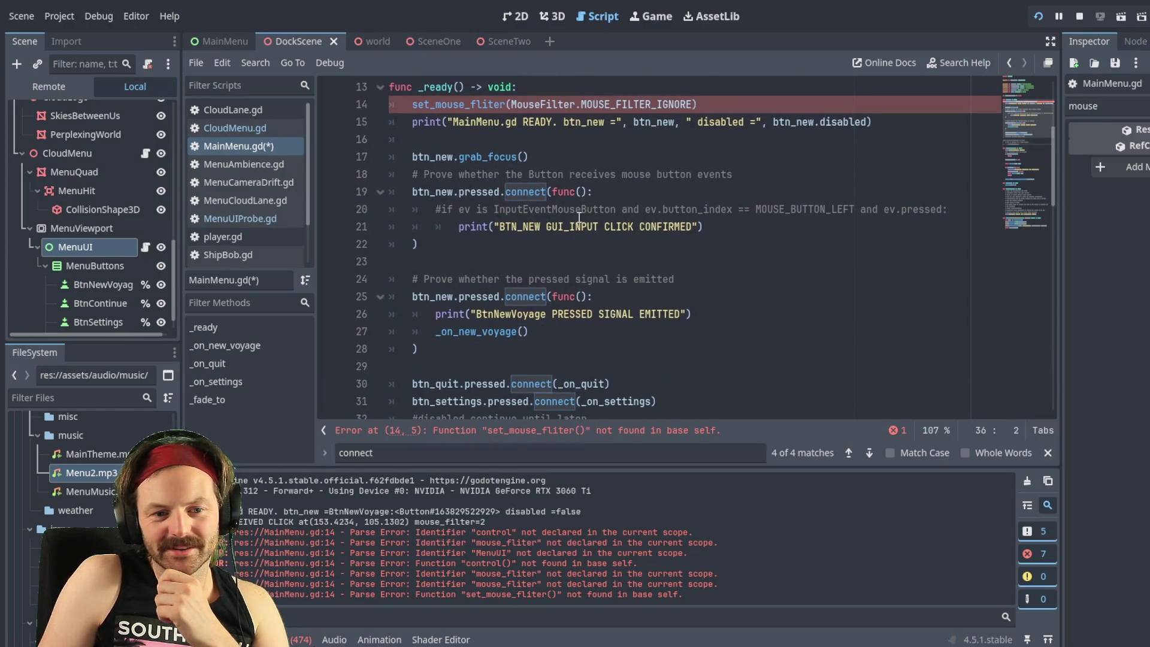
{"action": "scroll", "coordinate": [529, 196], "scroll_direction": "up", "scroll_amount": 2}
{"action": "scroll", "coordinate": [539, 186], "scroll_direction": "up", "scroll_amount": 1}
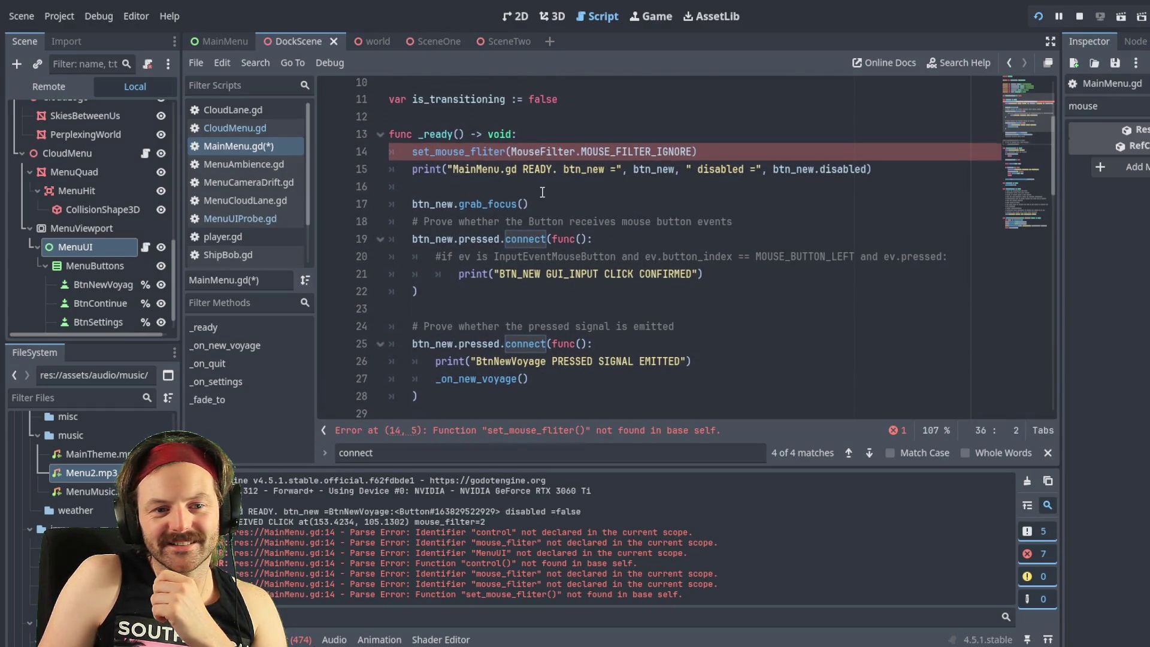
{"action": "left_click", "coordinate": [488, 156]}
{"action": "key", "text": "BackSpace"}
{"action": "key", "text": "BackSpace"}
{"action": "type", "text": "il"}
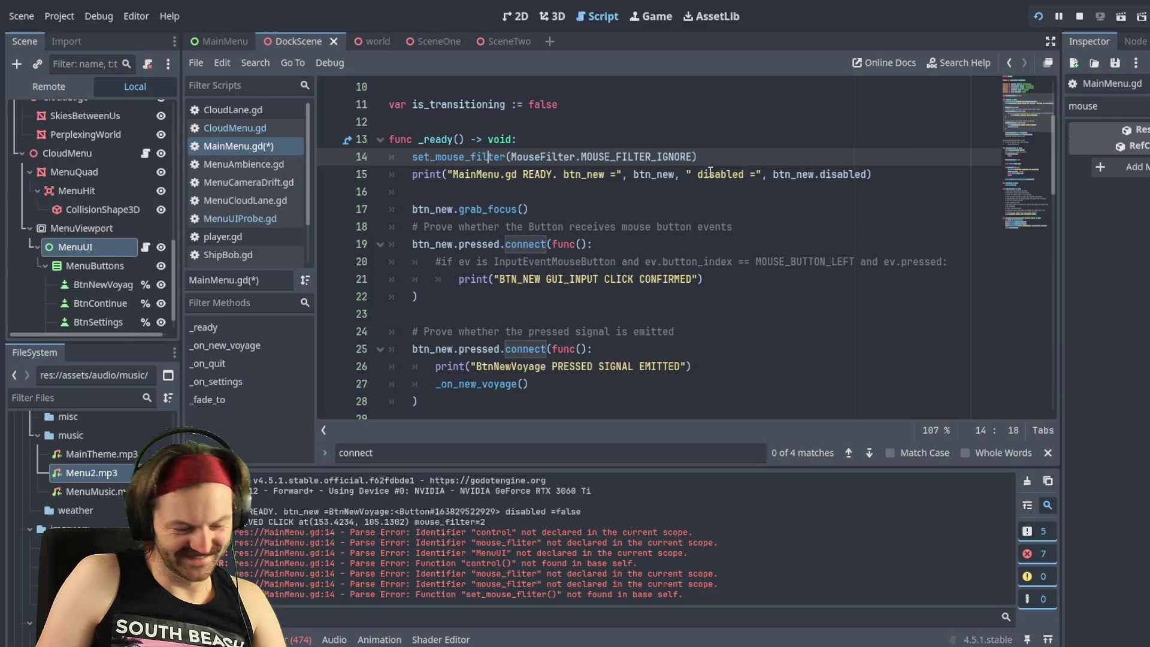
{"action": "key", "text": "End"}
{"action": "key", "text": "ctrl+s"}
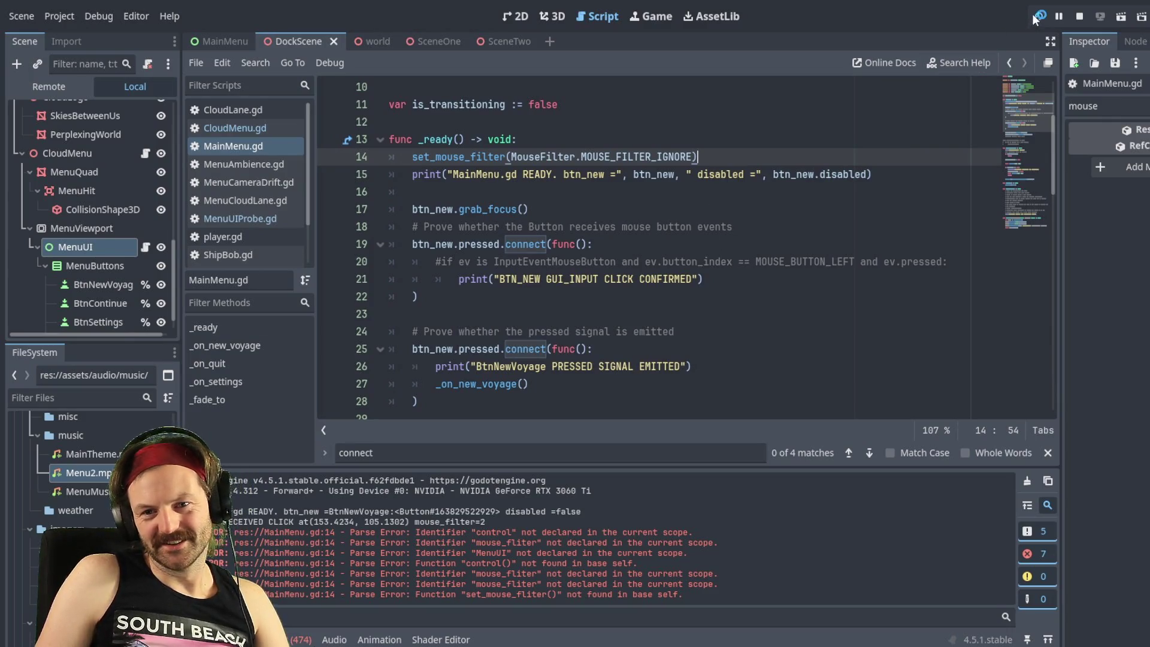
Step: Run the project and inspect the logged click showing mouse_filter=2 in the Output panel
{"action": "left_click", "coordinate": [1036, 17]}
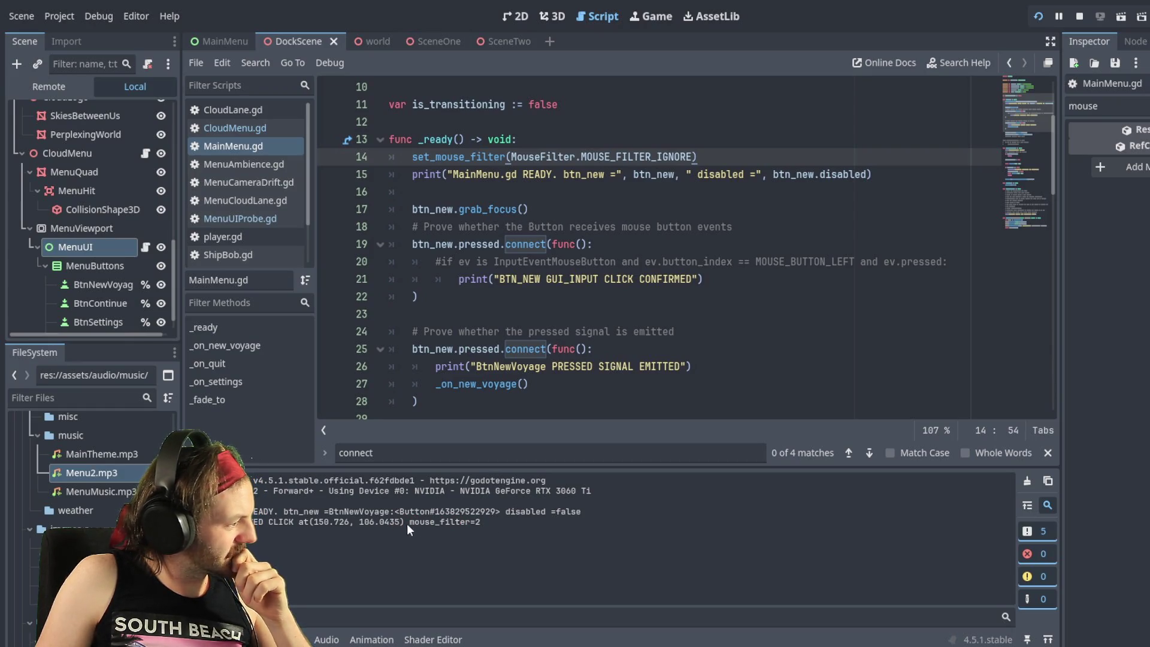
{"action": "mouse_move", "coordinate": [422, 522]}
{"action": "left_mouse_down"}
{"action": "mouse_move", "coordinate": [520, 521]}
{"action": "mouse_move", "coordinate": [413, 523]}
{"action": "left_mouse_up"}
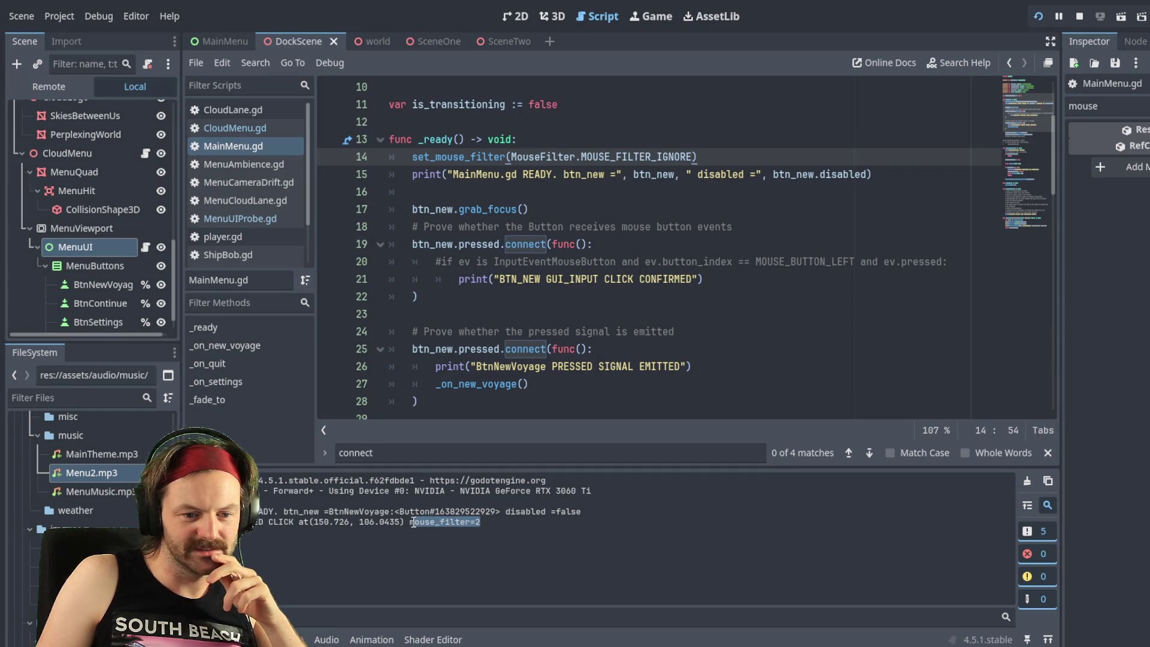
{"action": "double_click", "coordinate": [481, 523]}
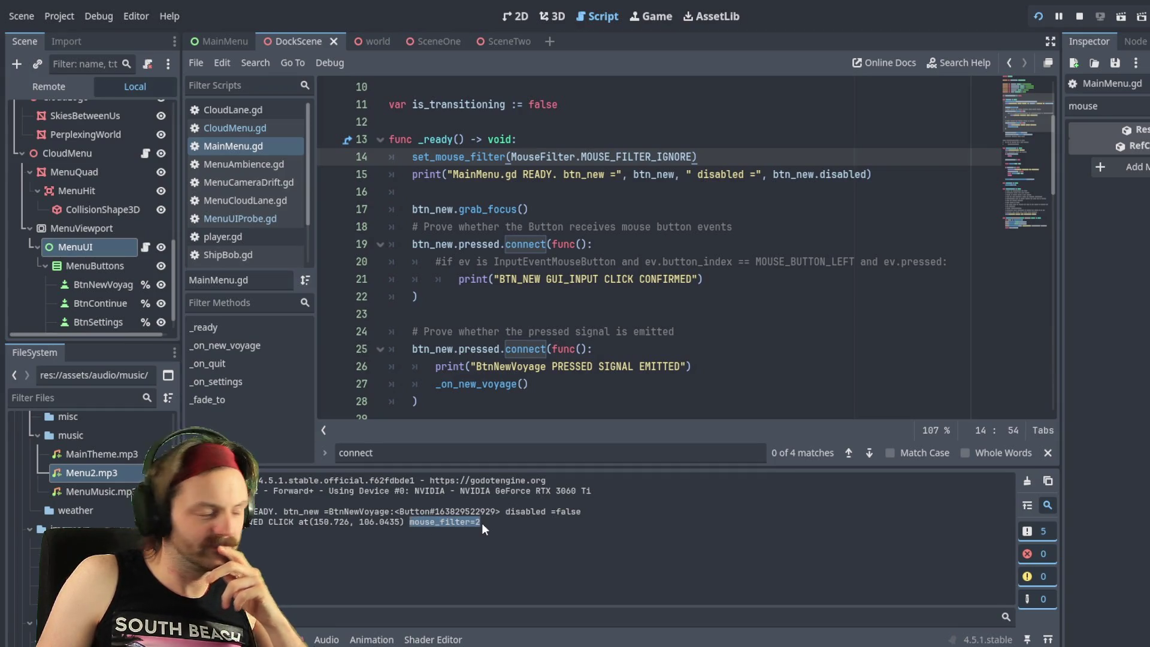
{"action": "left_click", "coordinate": [482, 522]}
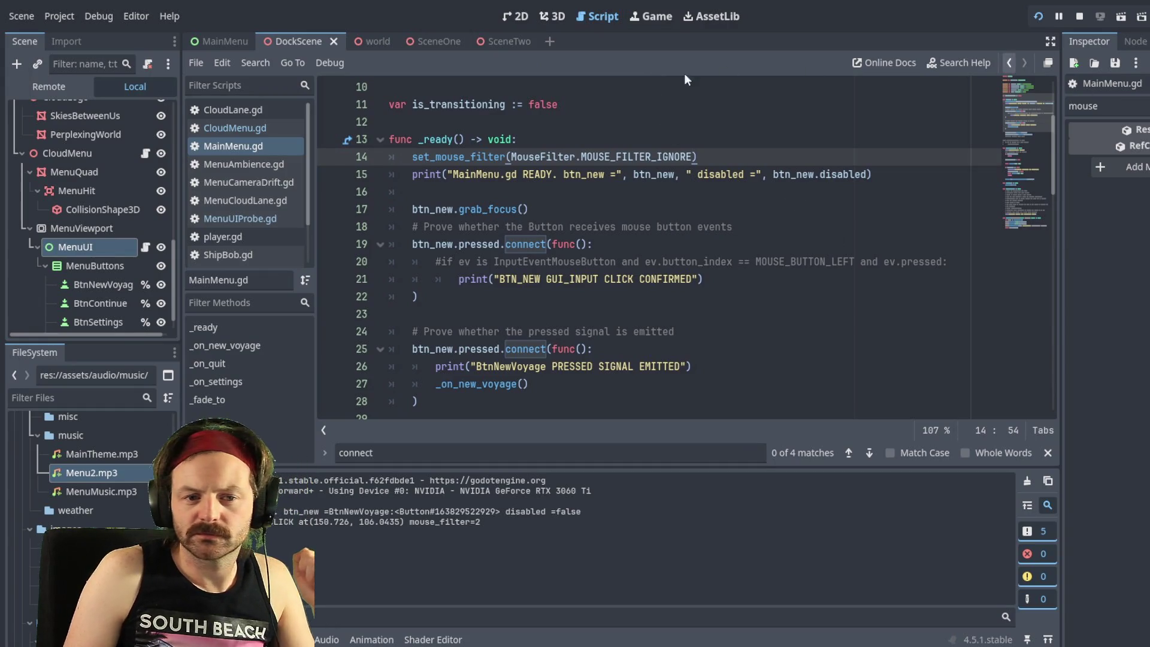
{"action": "left_click", "coordinate": [665, 156]}
Step: Replace IGNORE with MOUSE_FILTER_PASS on line 14 via autocomplete and save the script
{"action": "left_click", "coordinate": [661, 157]}
{"action": "left_click_drag", "start_coordinate": [662, 157], "coordinate": [695, 157]}
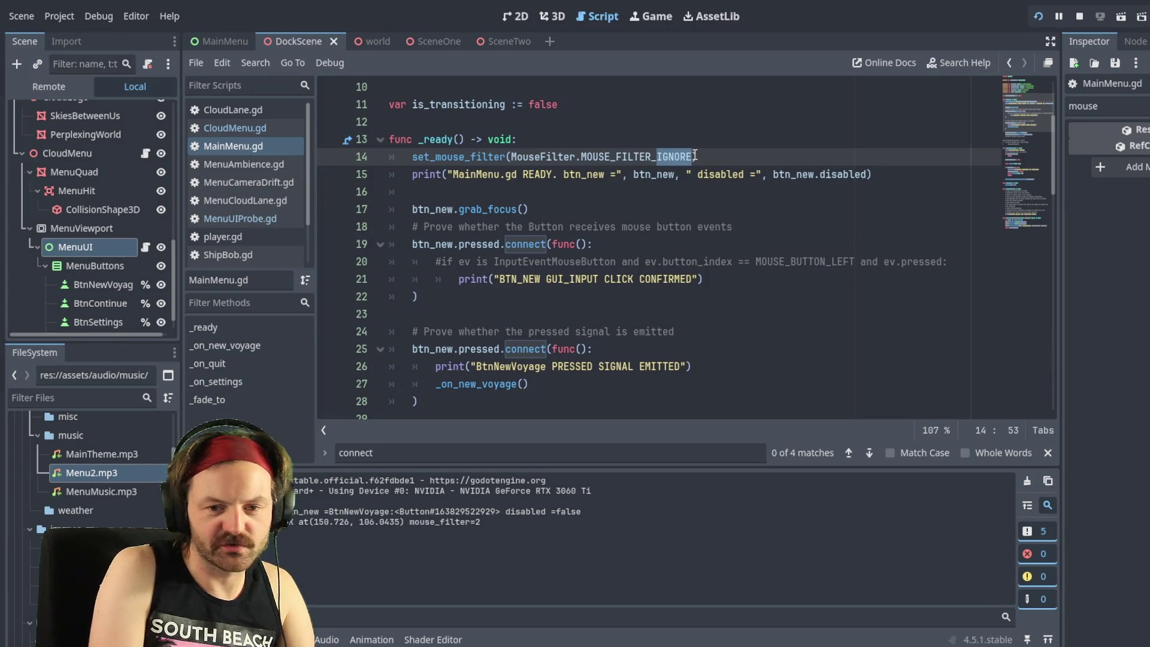
{"action": "type", "text": "Pa"}
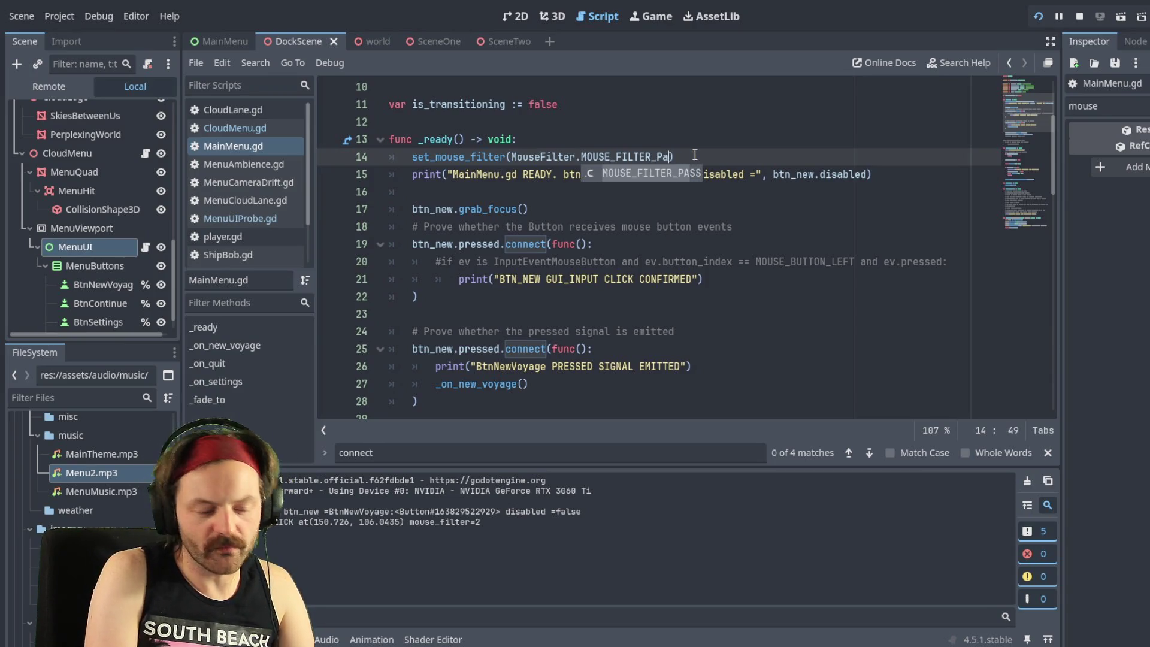
{"action": "key", "text": "Return"}
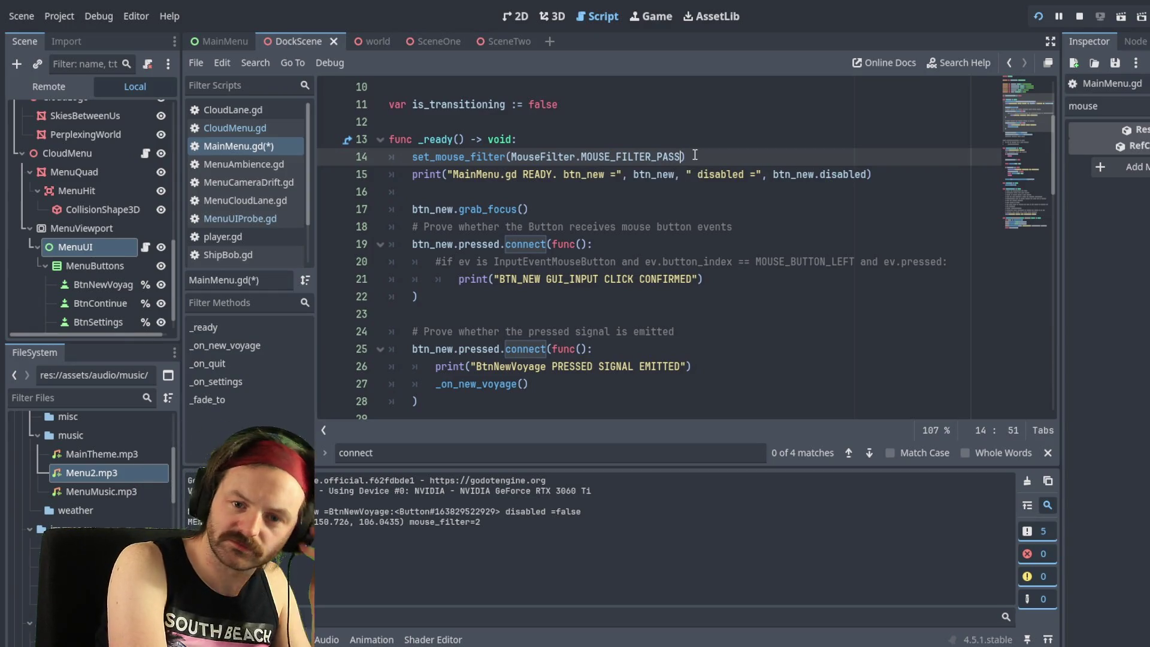
{"action": "key", "text": "ctrl+s"}
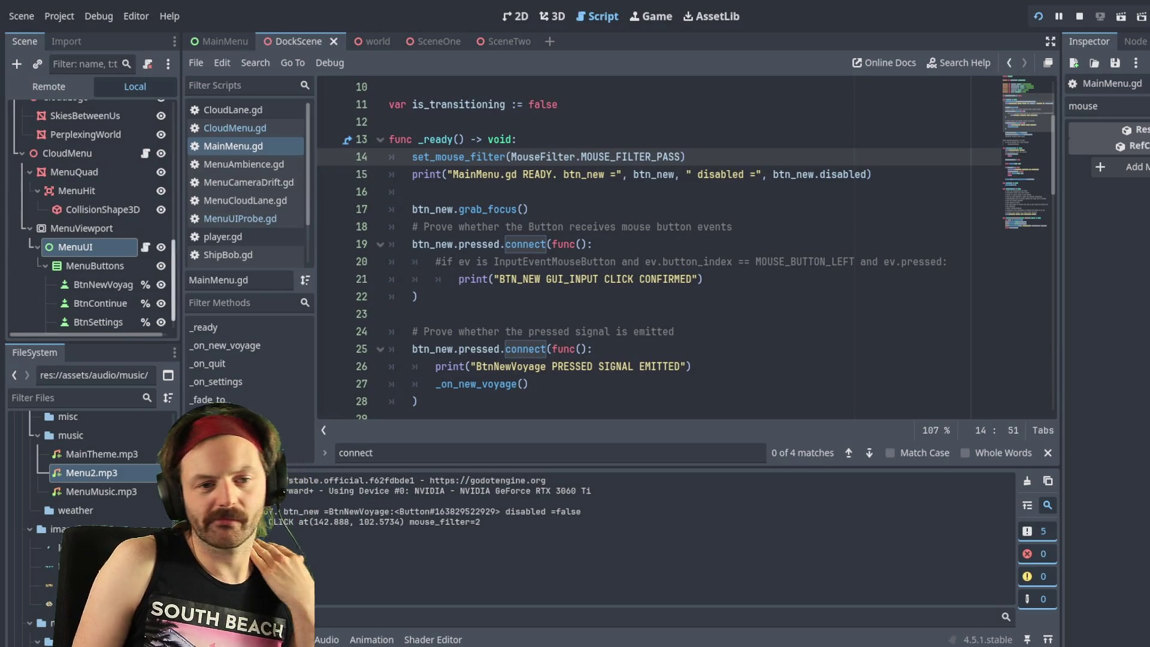
Step: Place the caret at the start of the set_mouse_filter call on line 14
{"action": "left_click", "coordinate": [430, 163]}
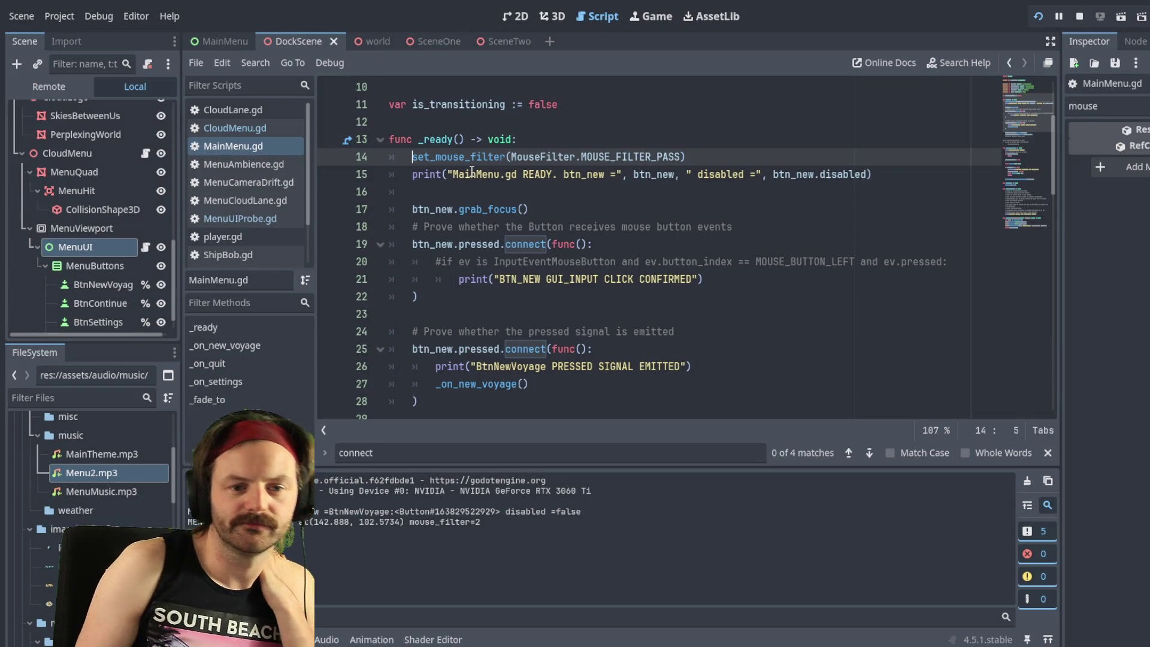
Step: Comment out the line 14 set_mouse_filter call and recheck the mouse_filter=2 log line
{"action": "type", "text": "#"}
{"action": "scroll", "coordinate": [455, 299], "scroll_direction": "down", "scroll_amount": 4}
{"action": "scroll", "coordinate": [455, 336], "scroll_direction": "down", "scroll_amount": 3}
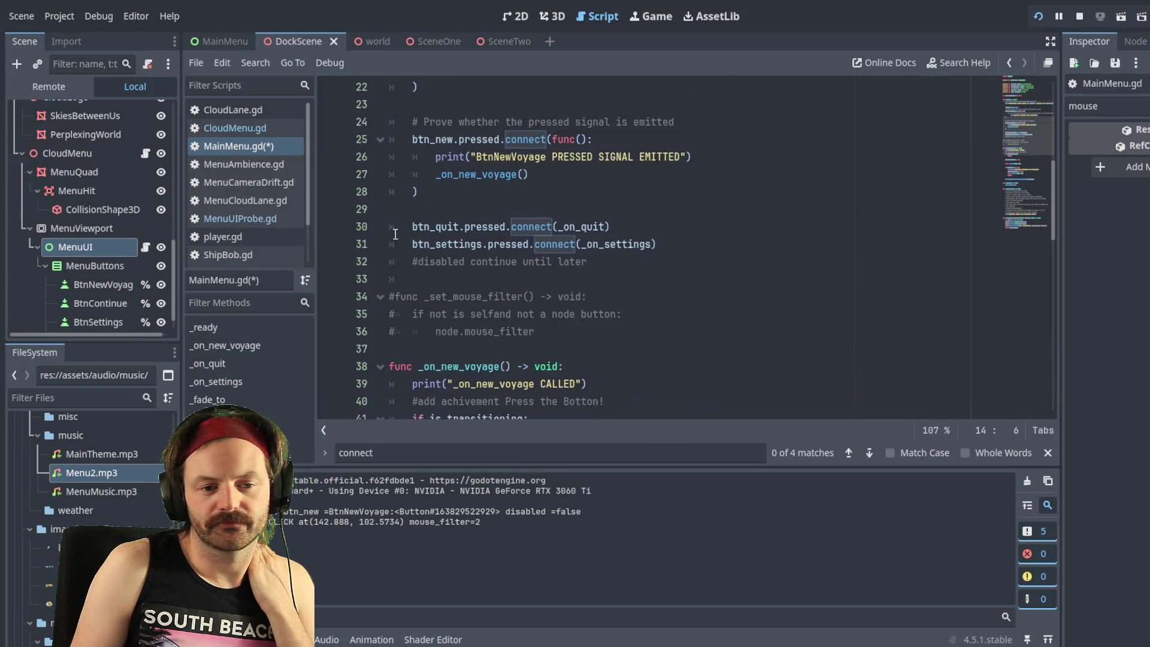
{"action": "scroll", "coordinate": [414, 234], "scroll_direction": "up", "scroll_amount": 2}
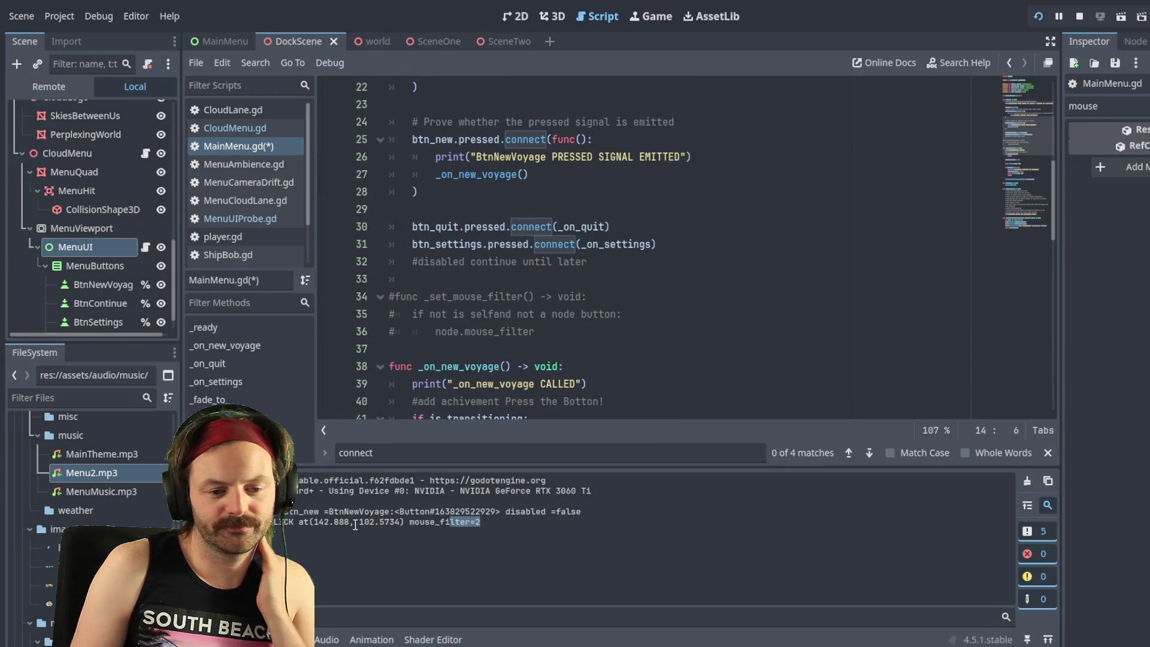
{"action": "left_click_drag", "start_coordinate": [481, 521], "coordinate": [276, 522]}
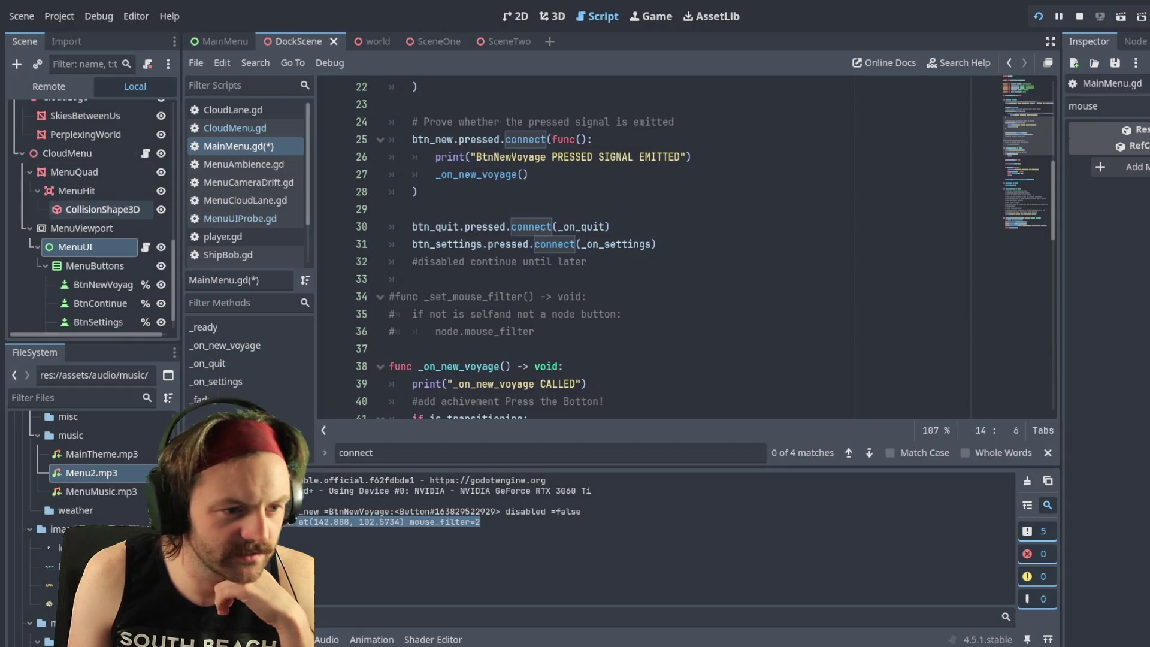
{"action": "left_click", "coordinate": [88, 225]}
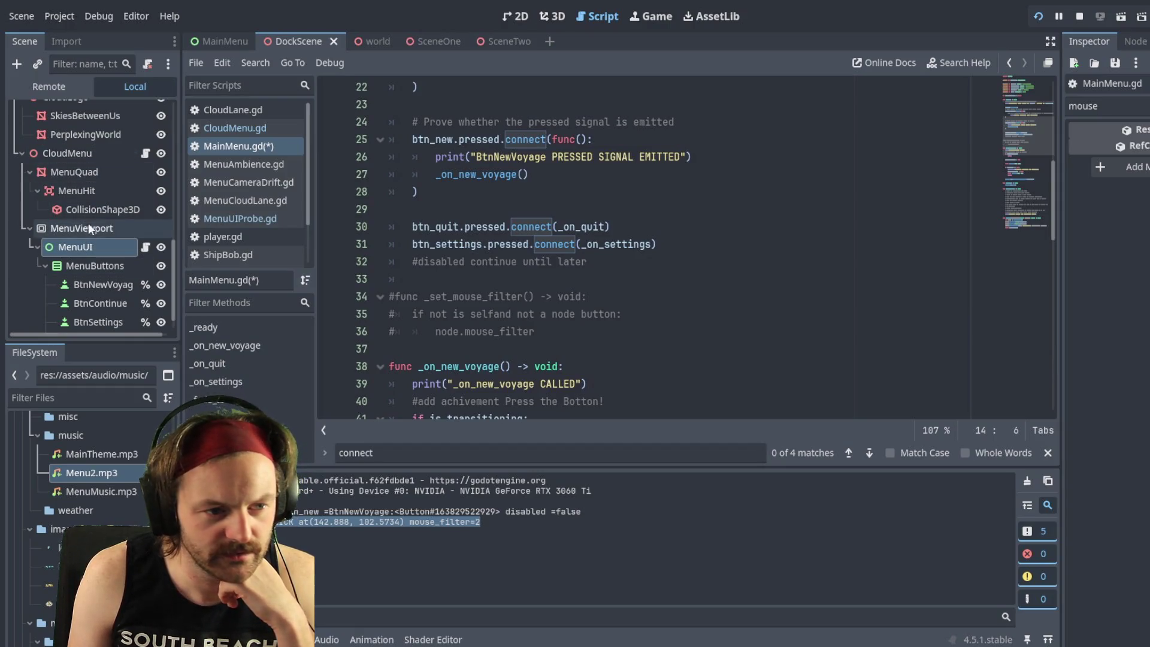
Step: Filter the Inspector by 'filter' and check Mouse Filter on MenuQuad, MenuViewport, MenuUI, MenuButtons and BtnNewVoyage
{"action": "left_click", "coordinate": [93, 153]}
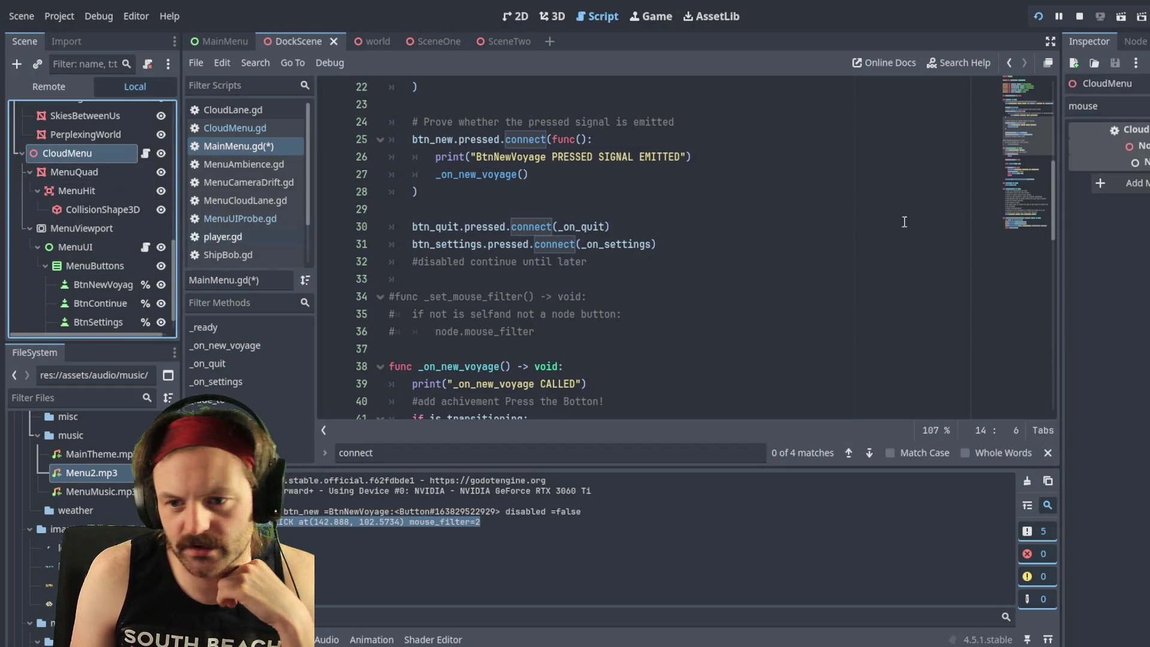
{"action": "double_click", "coordinate": [1118, 107]}
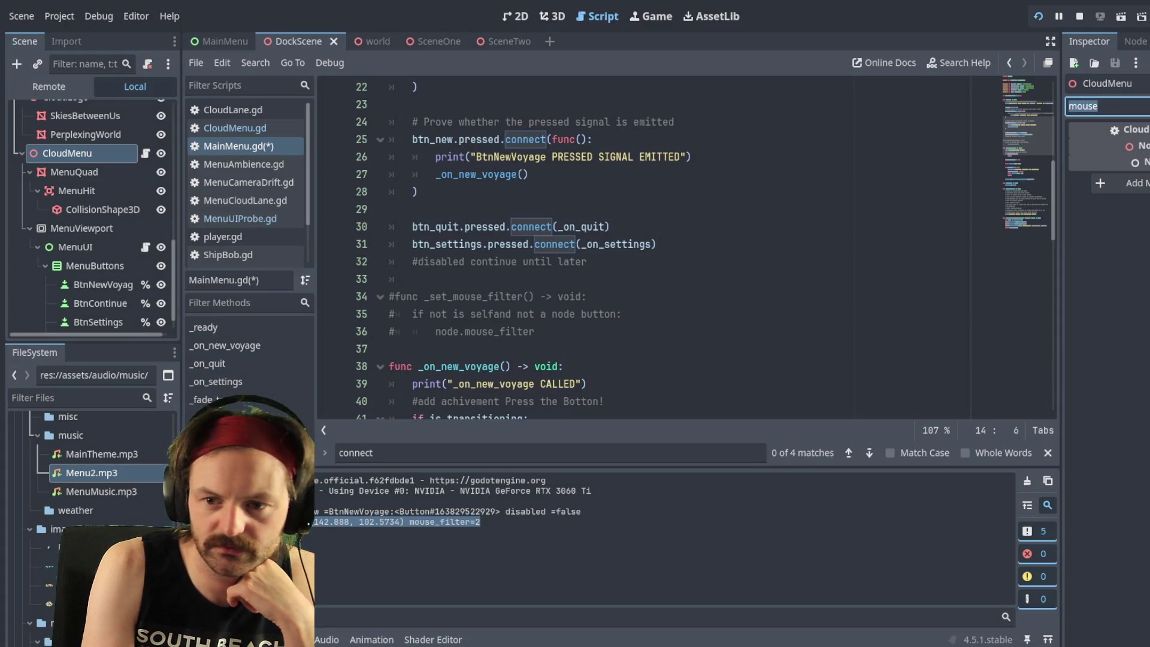
{"action": "type", "text": "filt"}
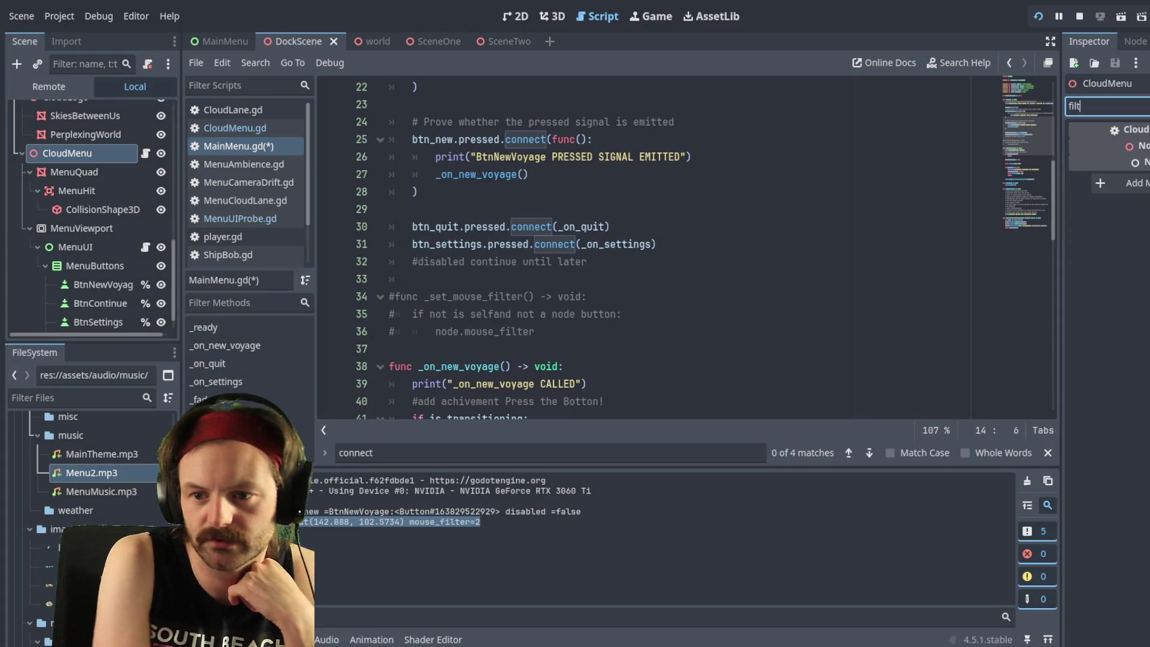
{"action": "type", "text": "er"}
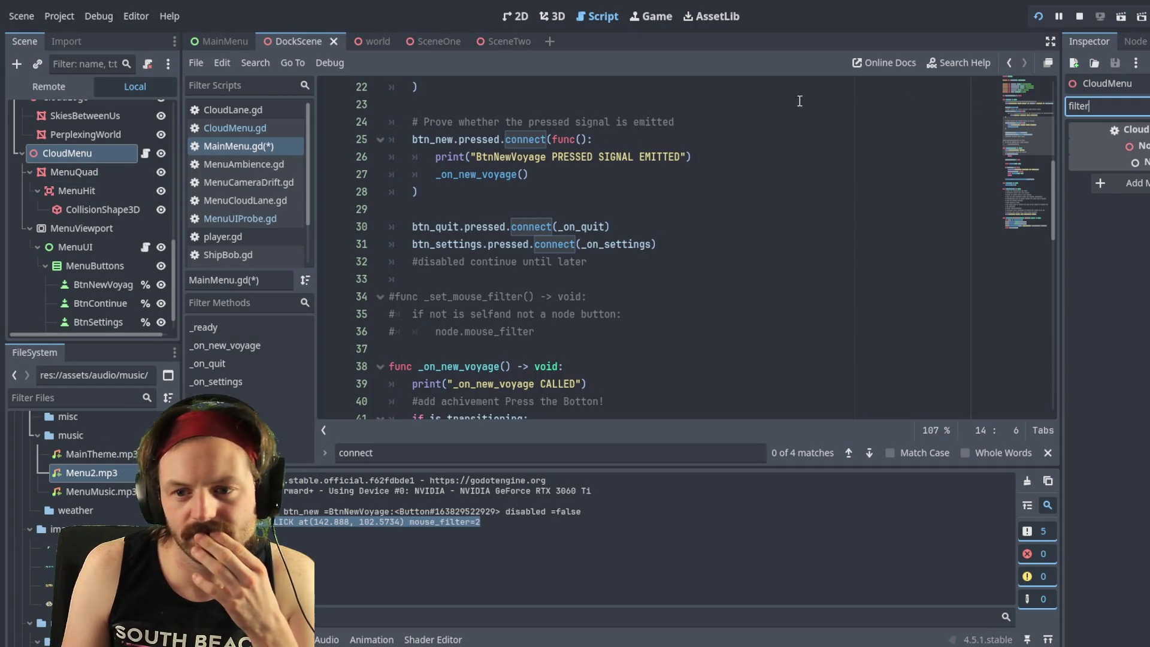
{"action": "left_click", "coordinate": [88, 172]}
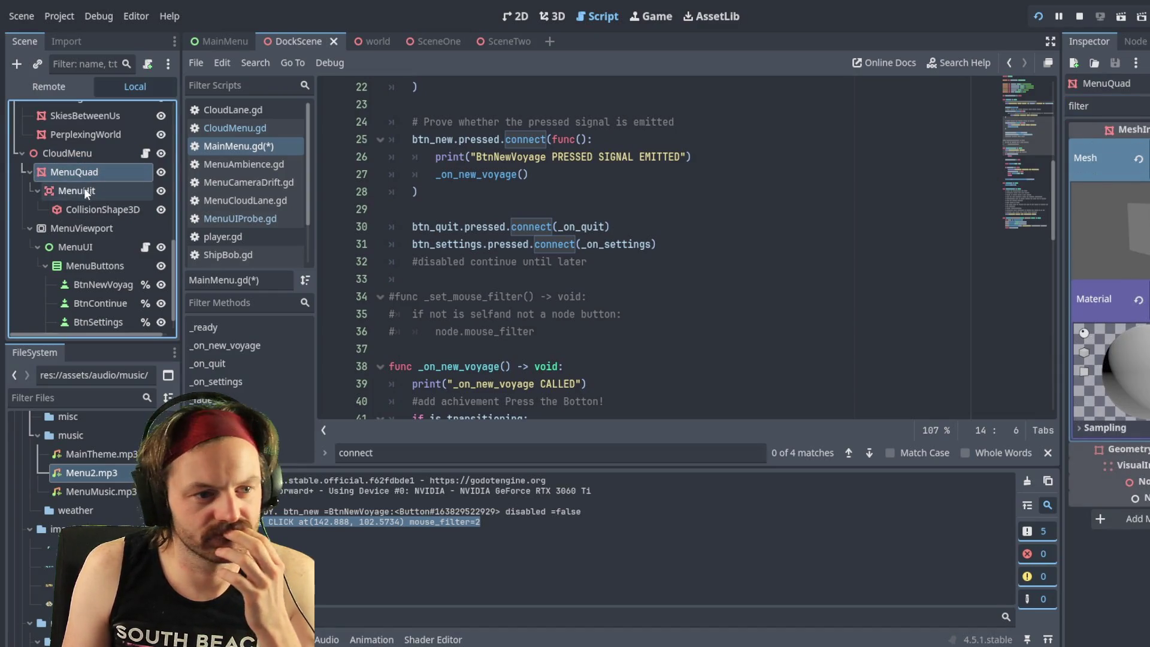
{"action": "left_click", "coordinate": [64, 226]}
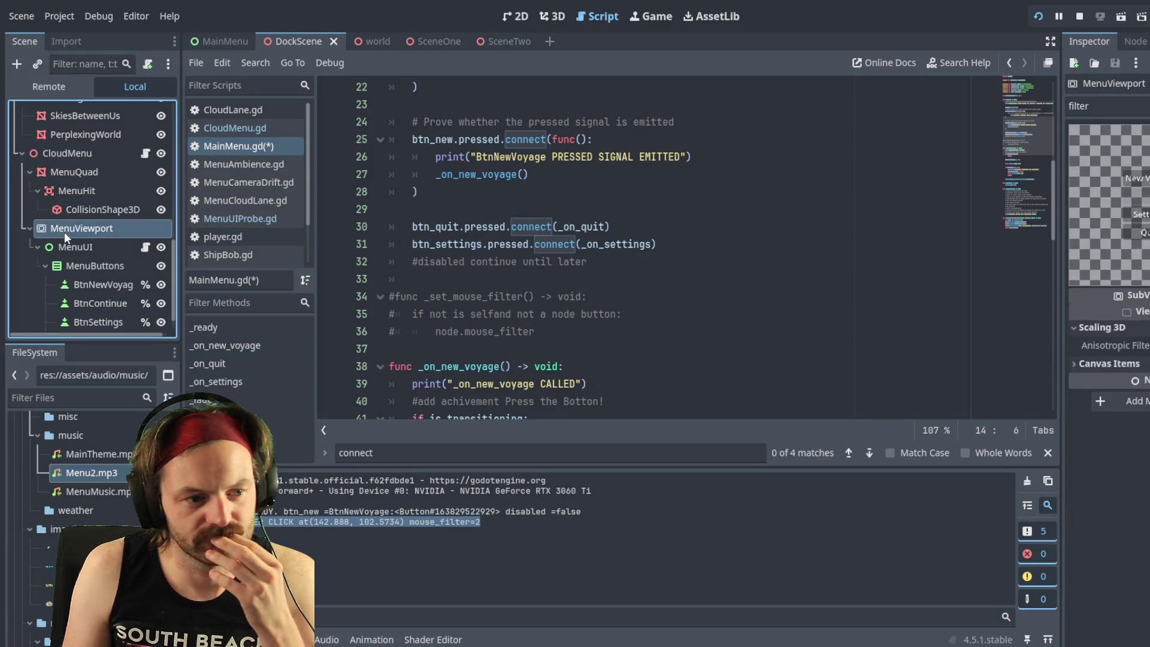
{"action": "left_click", "coordinate": [67, 245]}
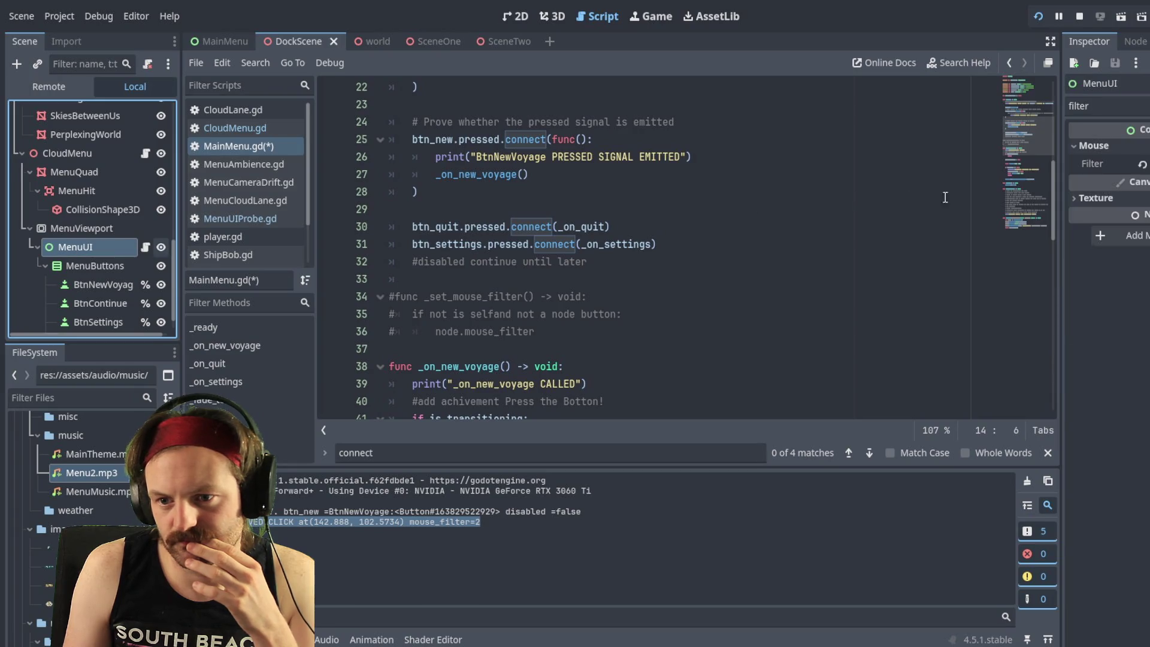
{"action": "left_click", "coordinate": [73, 264]}
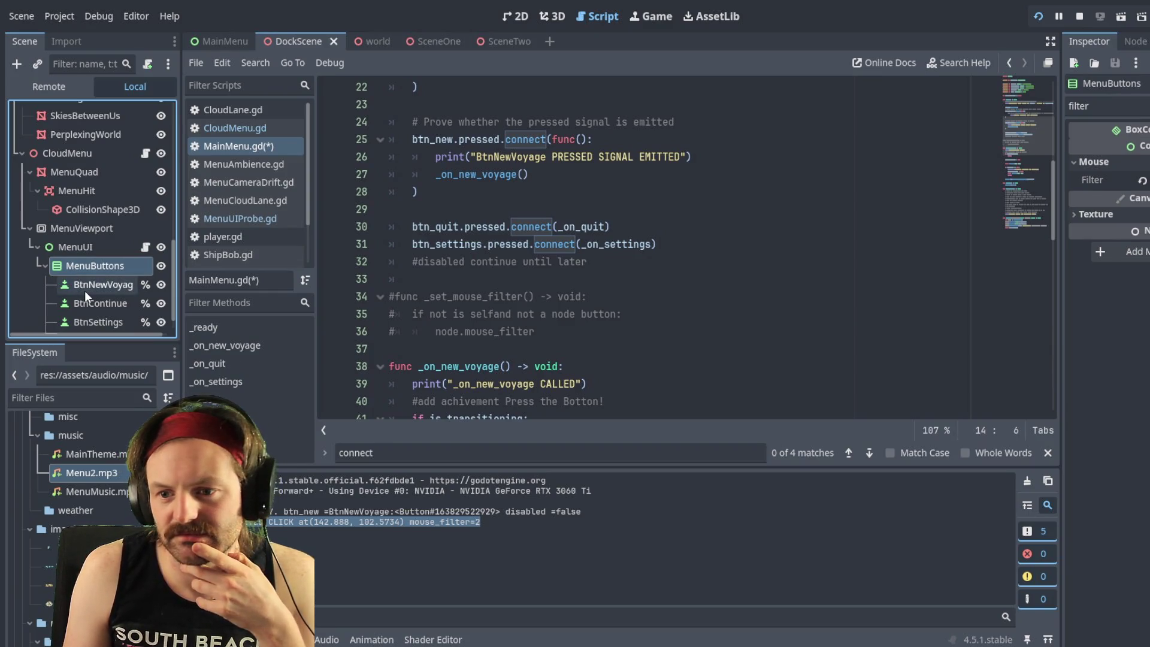
{"action": "left_click", "coordinate": [84, 290]}
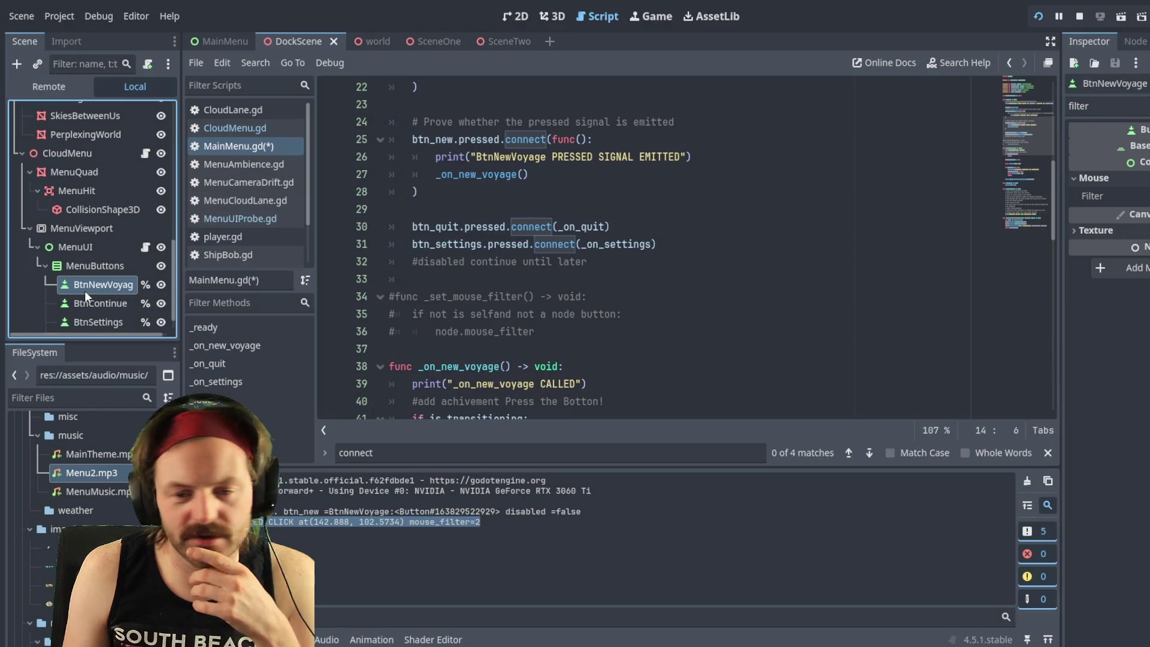
Step: Review DockScene, CameraRig, AmbientAudio, DockModel and MenuViewport properties, including MenuViewport's Canvas Items
{"action": "scroll", "coordinate": [49, 190], "scroll_direction": "up", "scroll_amount": 3}
{"action": "scroll", "coordinate": [50, 190], "scroll_direction": "up", "scroll_amount": 5}
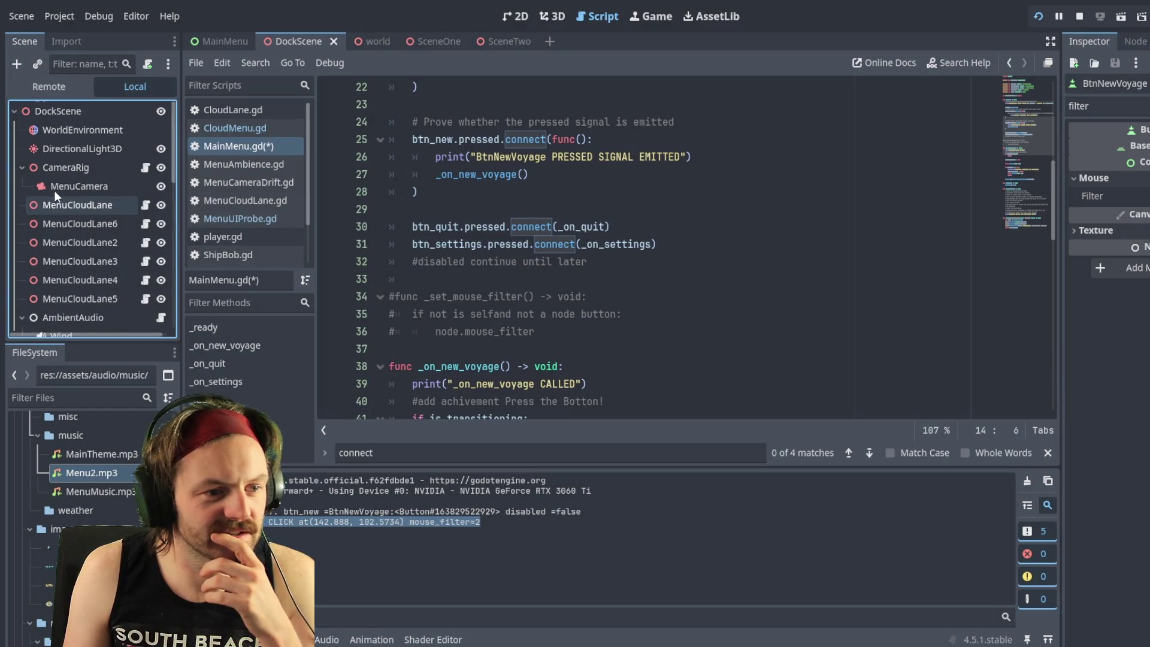
{"action": "left_click", "coordinate": [76, 113]}
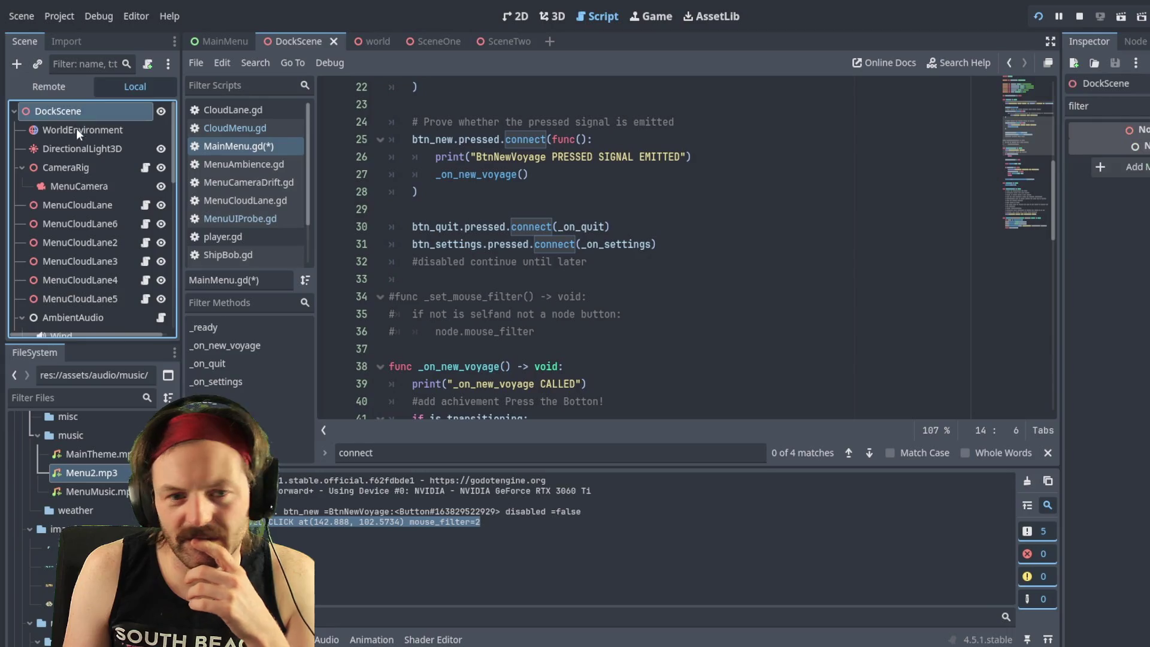
{"action": "scroll", "coordinate": [66, 216], "scroll_direction": "down", "scroll_amount": 2}
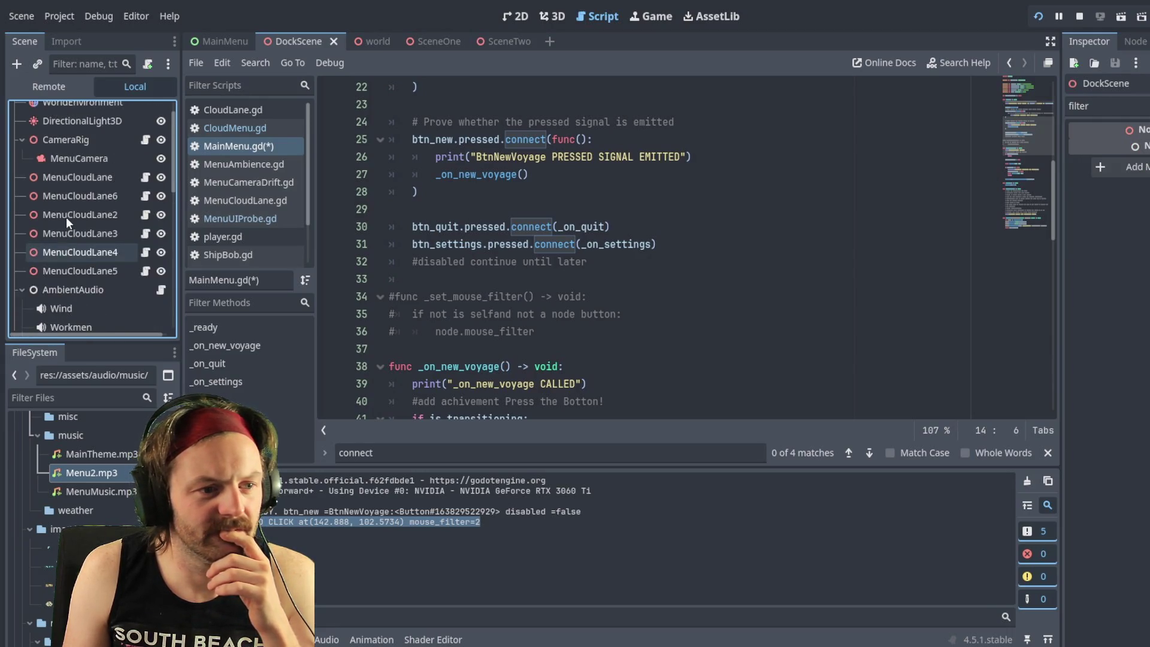
{"action": "scroll", "coordinate": [66, 217], "scroll_direction": "up", "scroll_amount": 2}
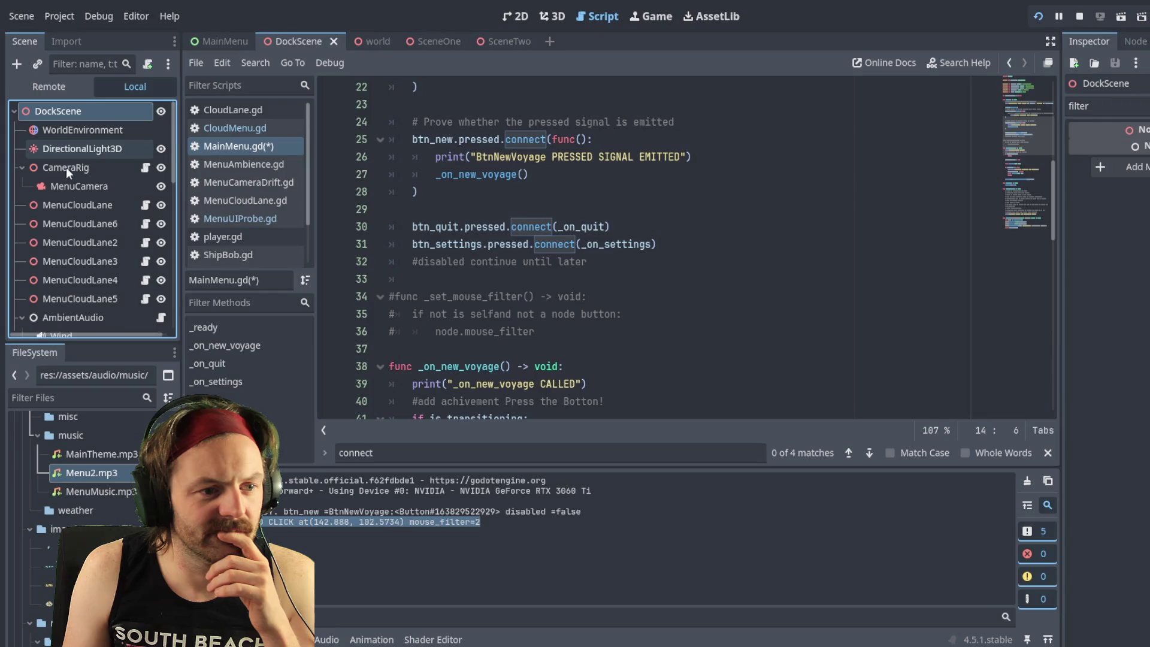
{"action": "left_click", "coordinate": [74, 168]}
{"action": "scroll", "coordinate": [71, 240], "scroll_direction": "down", "scroll_amount": 1}
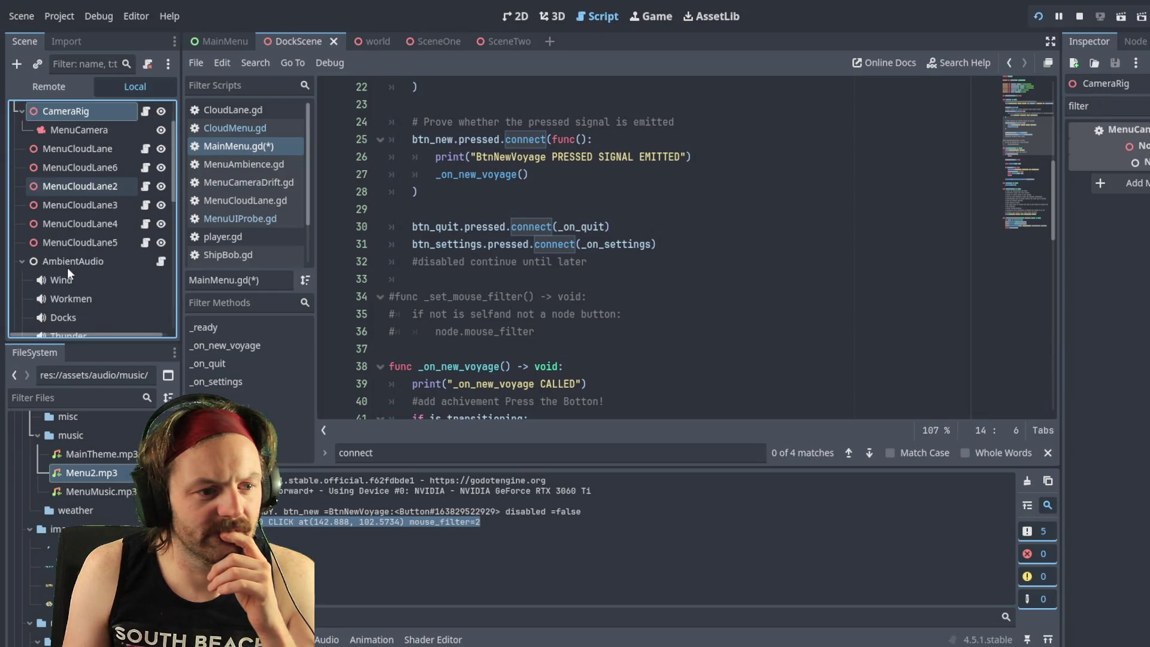
{"action": "left_click", "coordinate": [67, 257]}
{"action": "scroll", "coordinate": [69, 239], "scroll_direction": "down", "scroll_amount": 3}
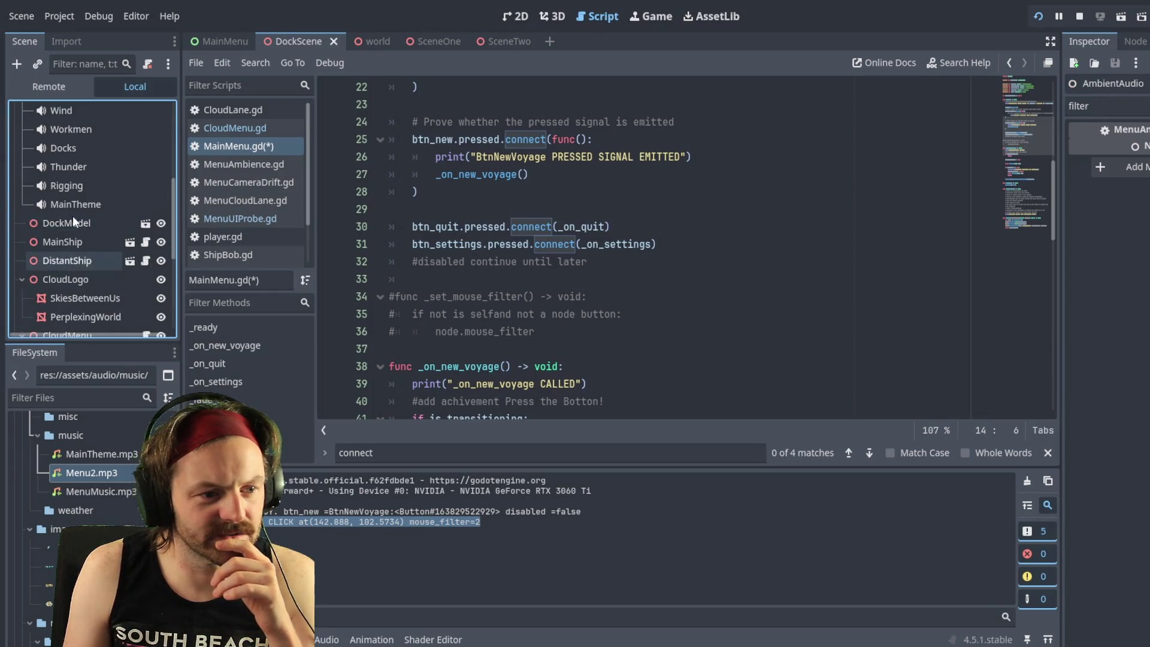
{"action": "scroll", "coordinate": [73, 215], "scroll_direction": "down", "scroll_amount": 1}
{"action": "left_click", "coordinate": [66, 203]}
{"action": "scroll", "coordinate": [60, 218], "scroll_direction": "down", "scroll_amount": 5}
{"action": "left_click", "coordinate": [82, 241]}
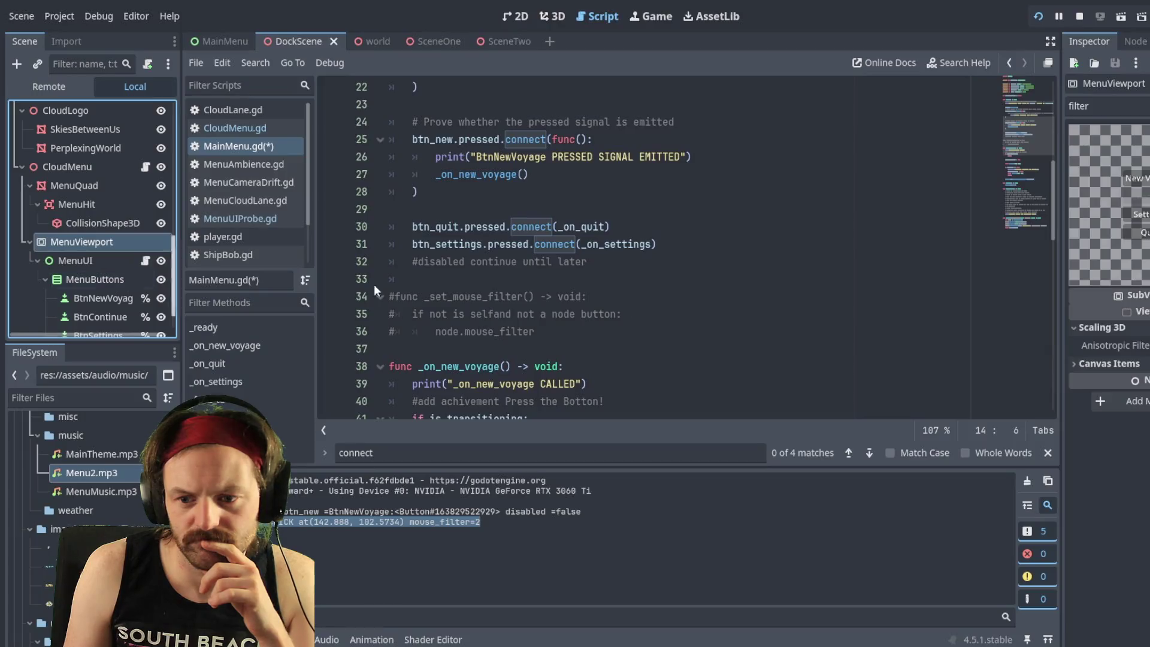
{"action": "left_click", "coordinate": [1077, 367]}
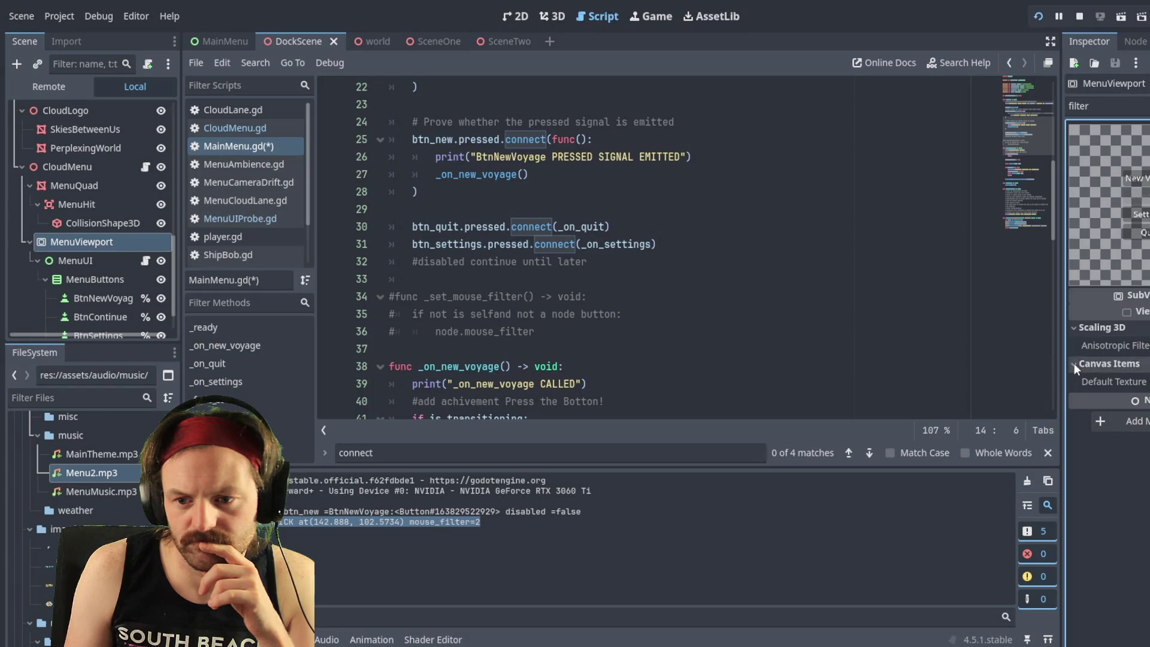
{"action": "left_click", "coordinate": [1073, 364]}
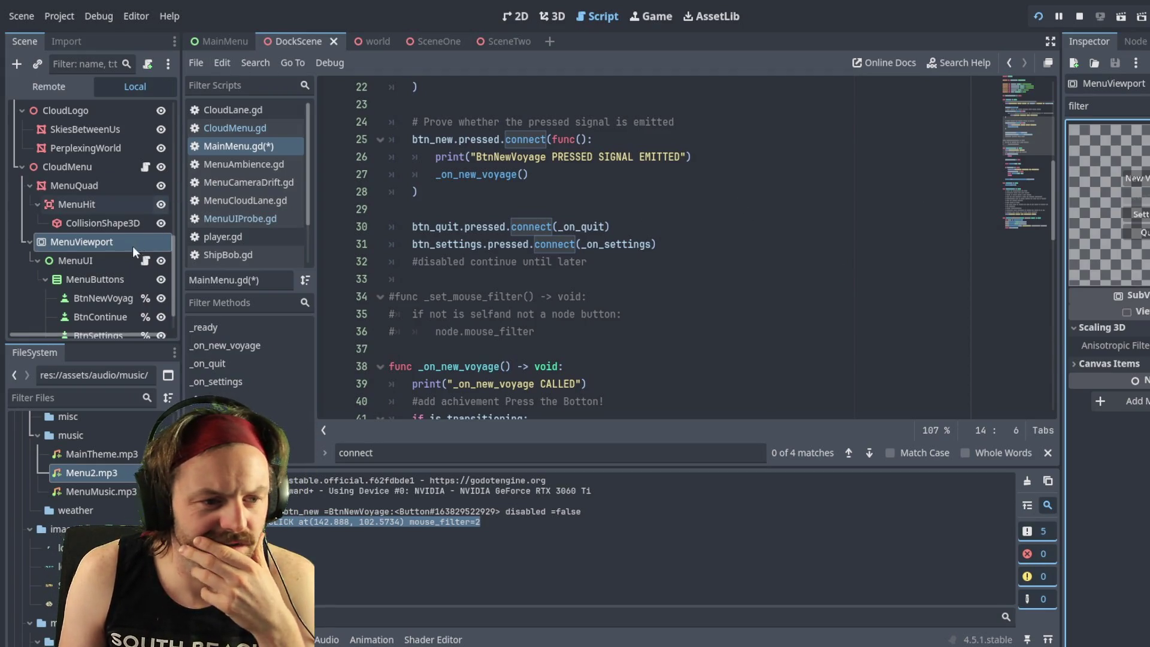
Step: Change MenuUI's Mouse Filter in the Inspector, then select MenuButtons
{"action": "left_click", "coordinate": [92, 260]}
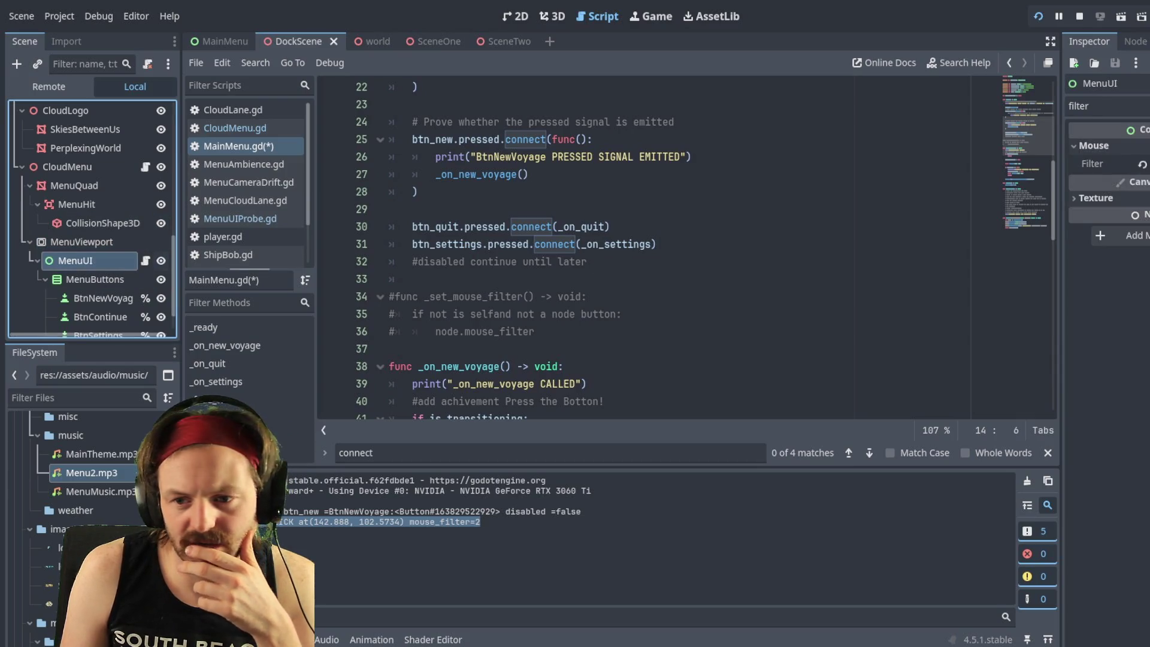
{"action": "left_click", "coordinate": [1102, 163]}
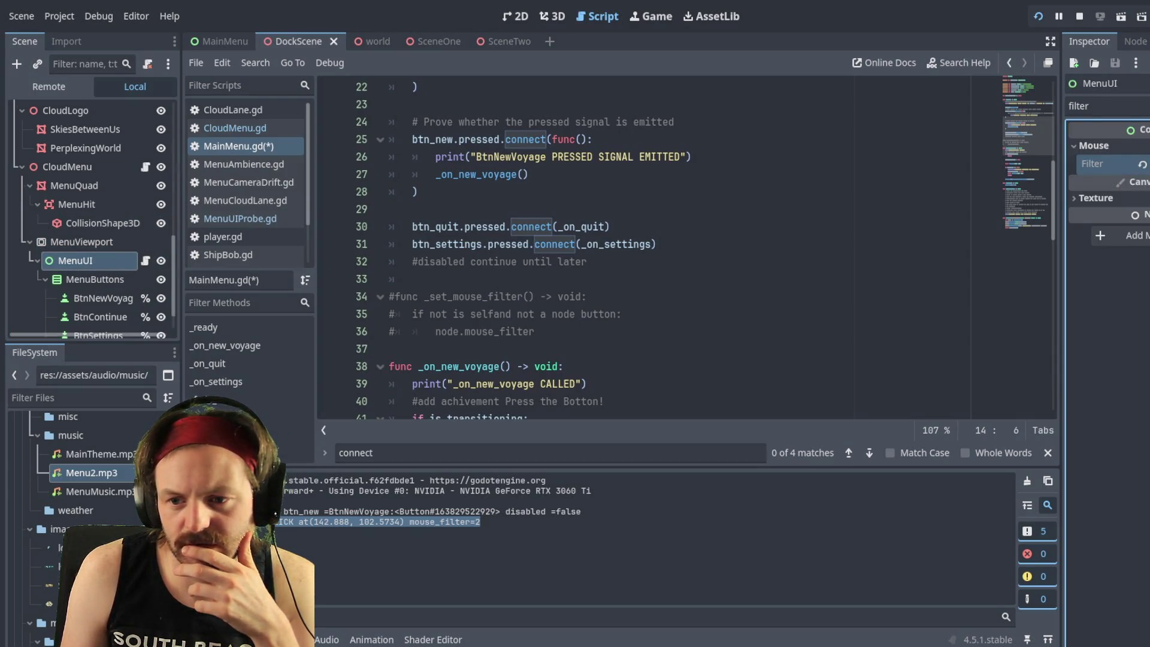
{"action": "left_click", "coordinate": [94, 279]}
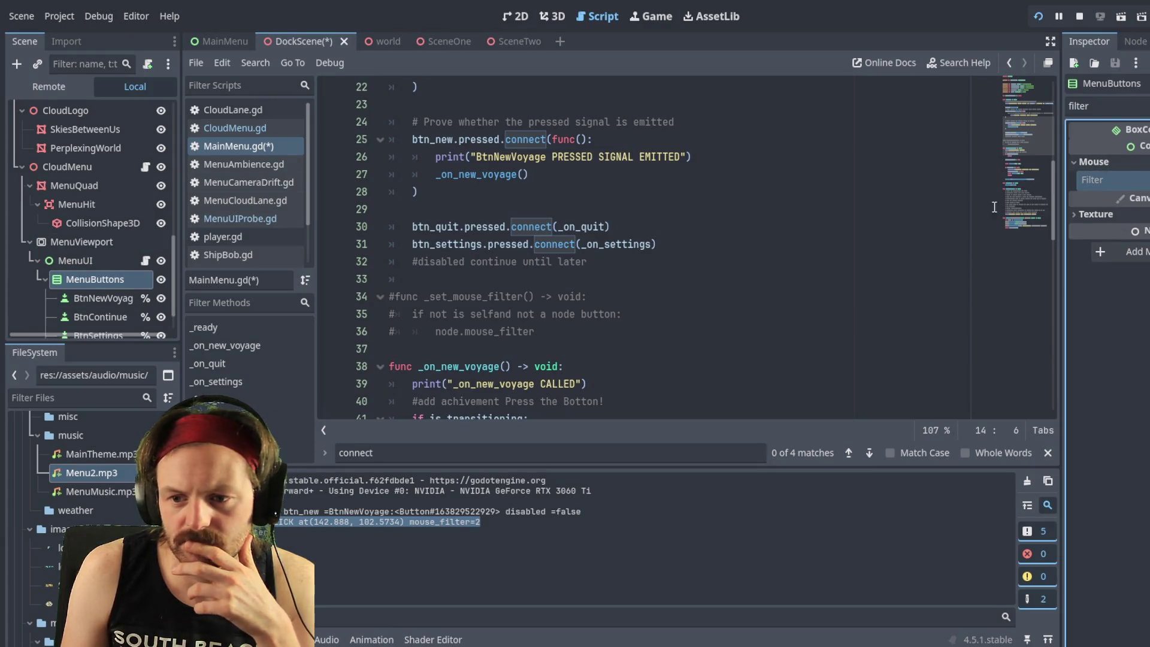
Step: Restart the game and confirm the click log now reports mouse_filter=1
{"action": "left_click", "coordinate": [1038, 21]}
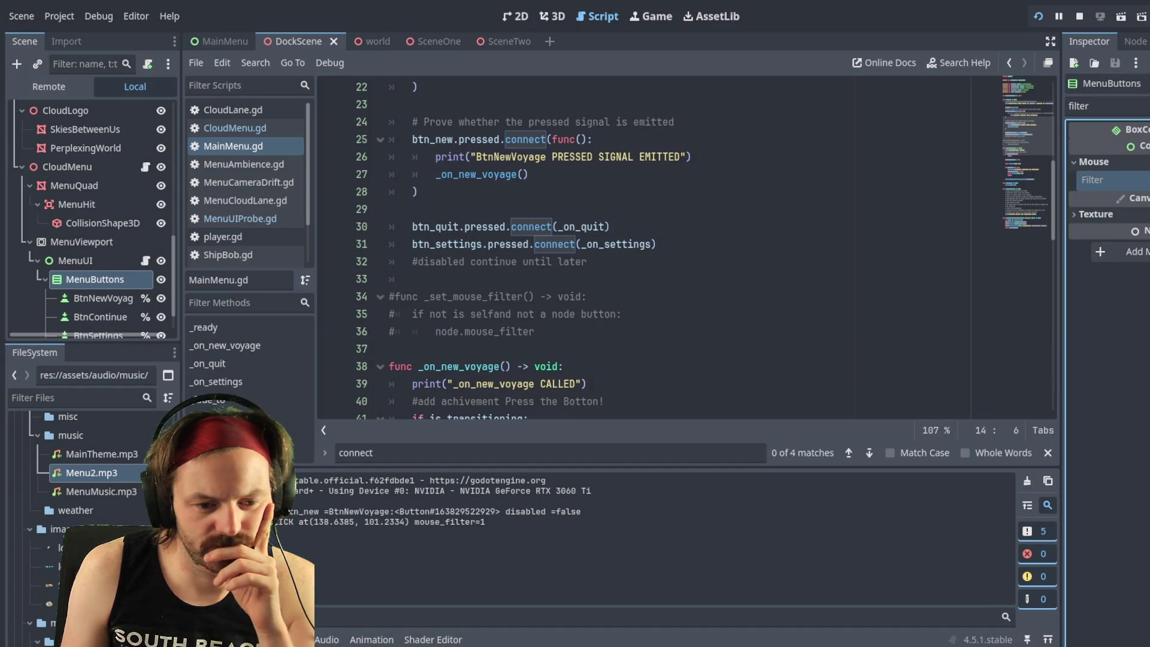
{"action": "double_click", "coordinate": [482, 523]}
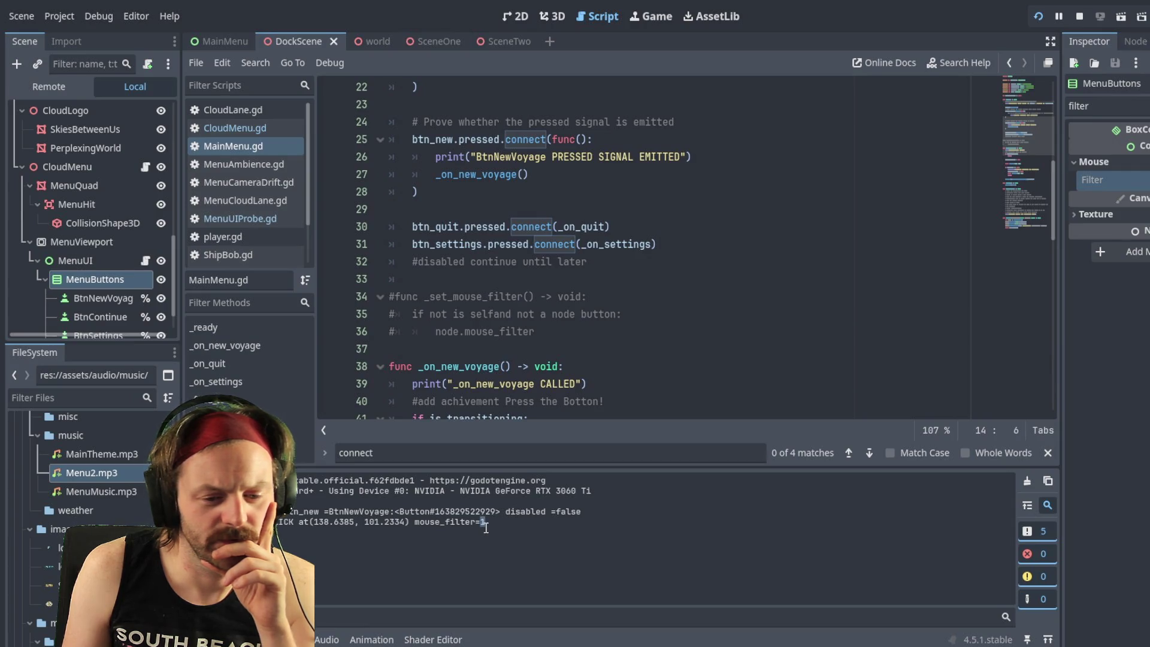
{"action": "left_click", "coordinate": [490, 527]}
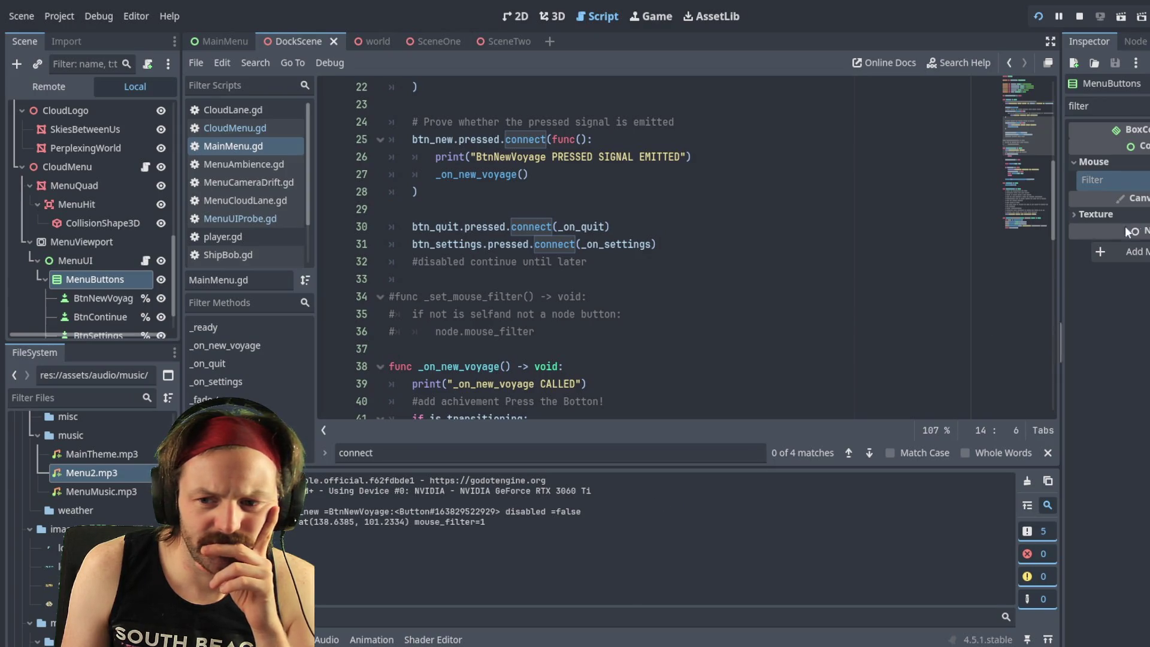
{"action": "double_click", "coordinate": [483, 522]}
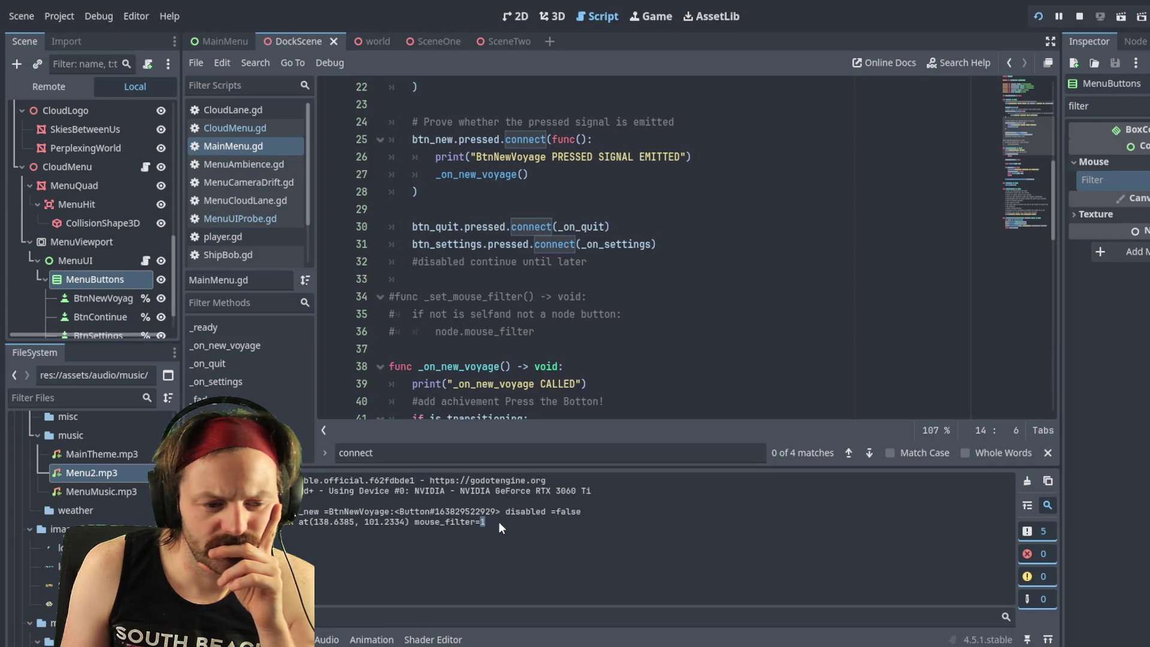
{"action": "left_click", "coordinate": [501, 527]}
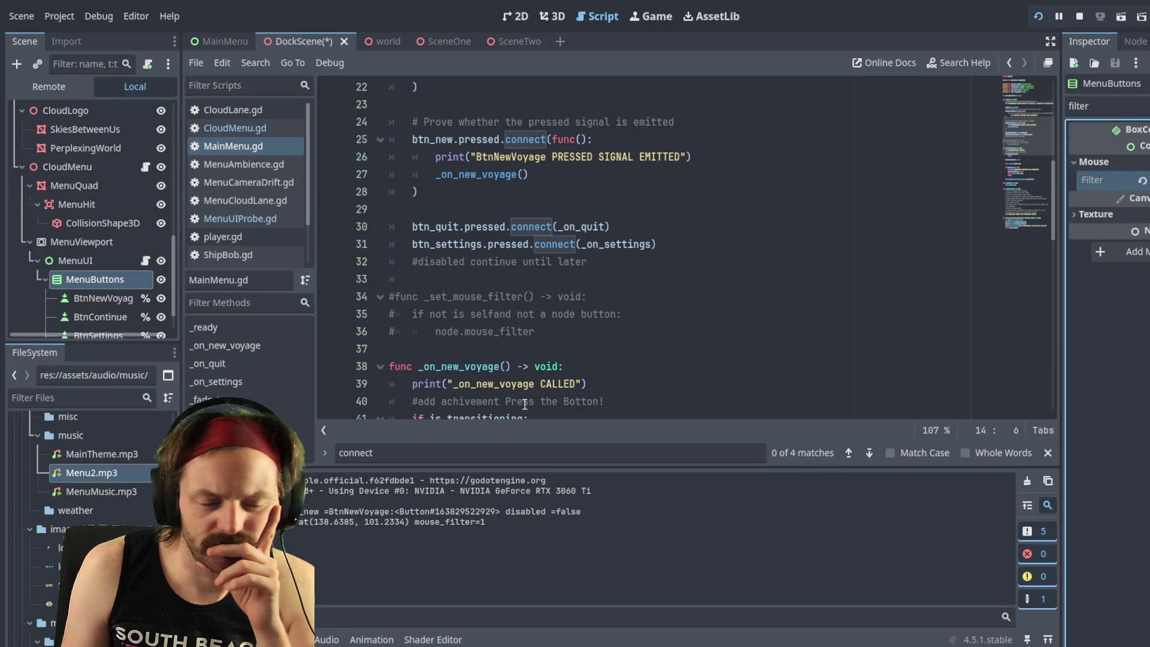
{"action": "left_click", "coordinate": [1038, 16]}
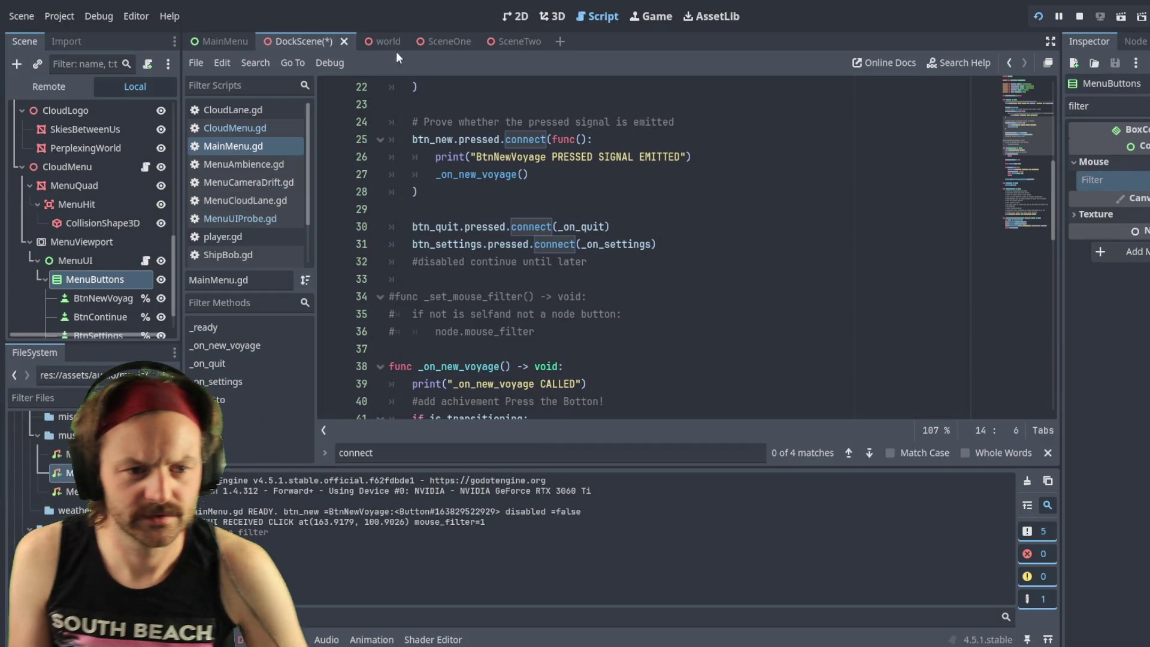
Step: Briefly re-enable the line 14 set_mouse_filter call, rerun, then comment it out again and save
{"action": "scroll", "coordinate": [427, 277], "scroll_direction": "up", "scroll_amount": 5}
{"action": "scroll", "coordinate": [427, 278], "scroll_direction": "up", "scroll_amount": 2}
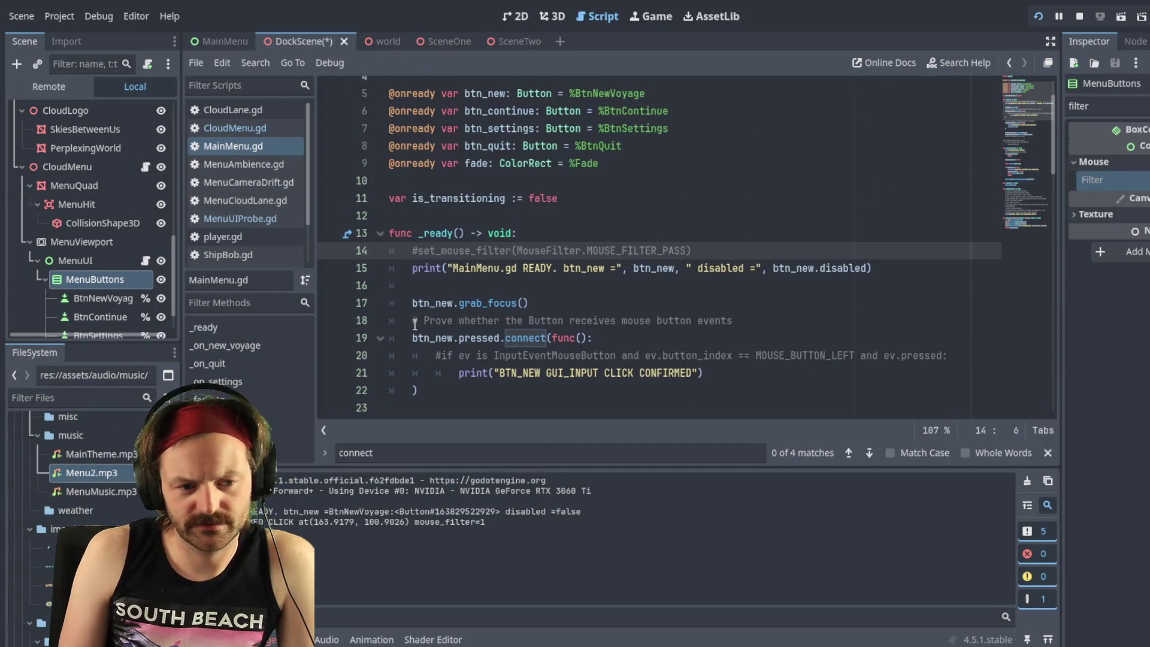
{"action": "key", "text": "Left"}
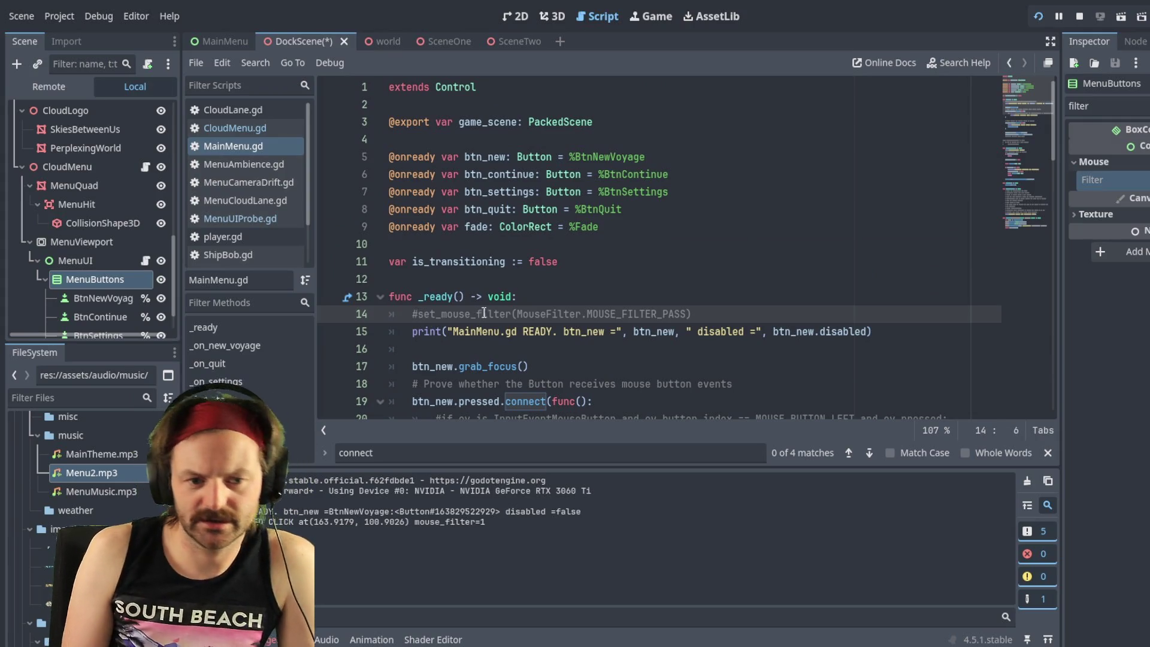
{"action": "key", "text": "BackSpace"}
{"action": "left_click", "coordinate": [1046, 19]}
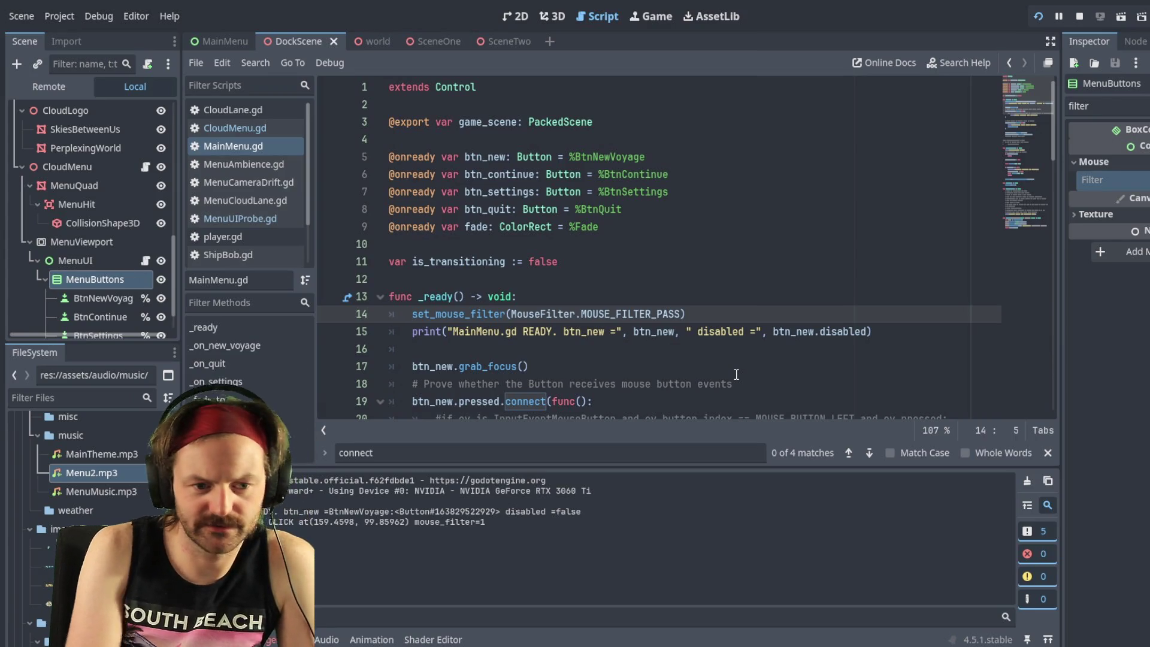
{"action": "key", "text": "ctrl+k"}
{"action": "key", "text": "ctrl+s"}
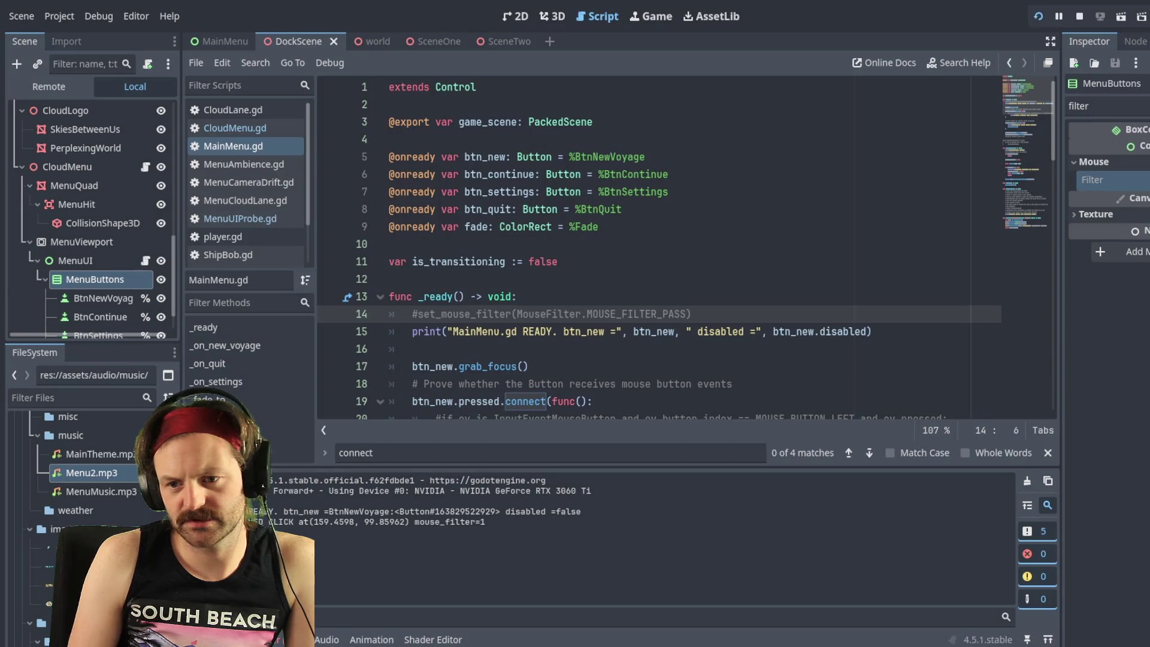
Step: Revert MenuButtons' mouse filter, change MenuUI's, restart the game, and open MenuUIProbe.gd
{"action": "left_click", "coordinate": [1108, 179]}
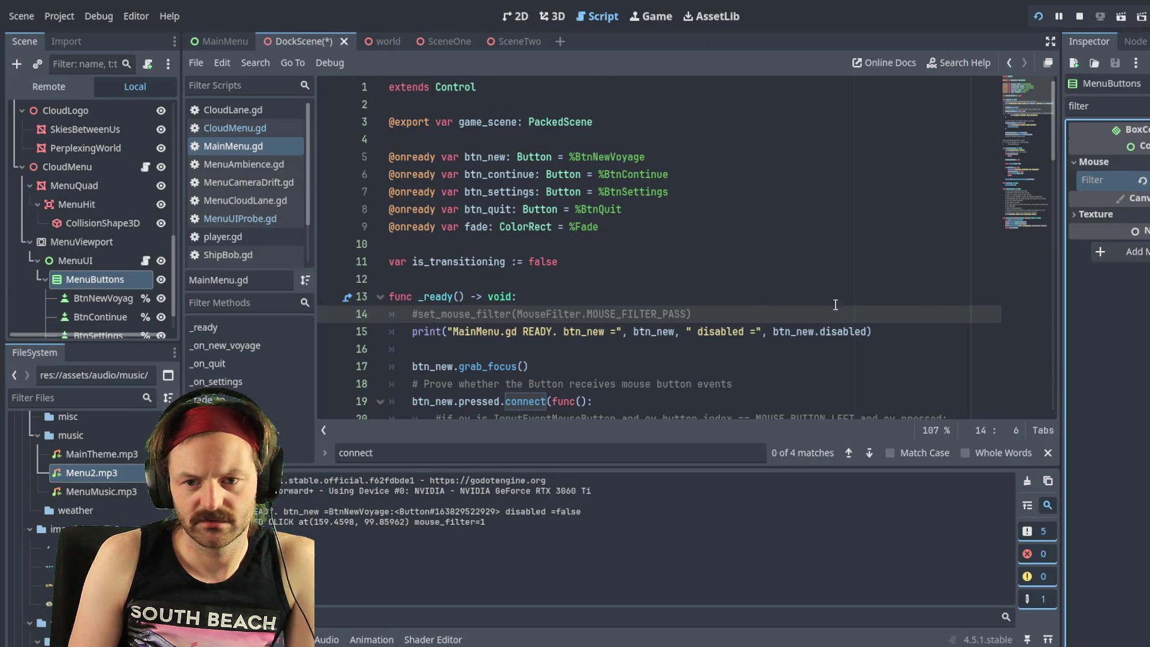
{"action": "left_click", "coordinate": [1037, 17]}
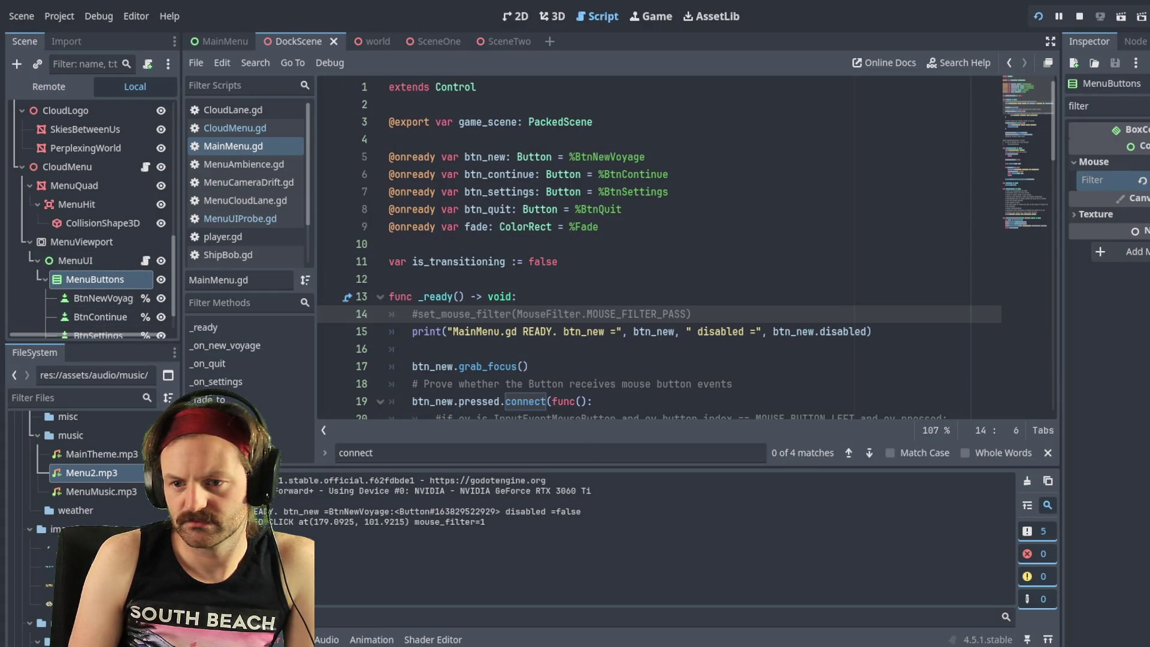
{"action": "left_click", "coordinate": [1142, 180]}
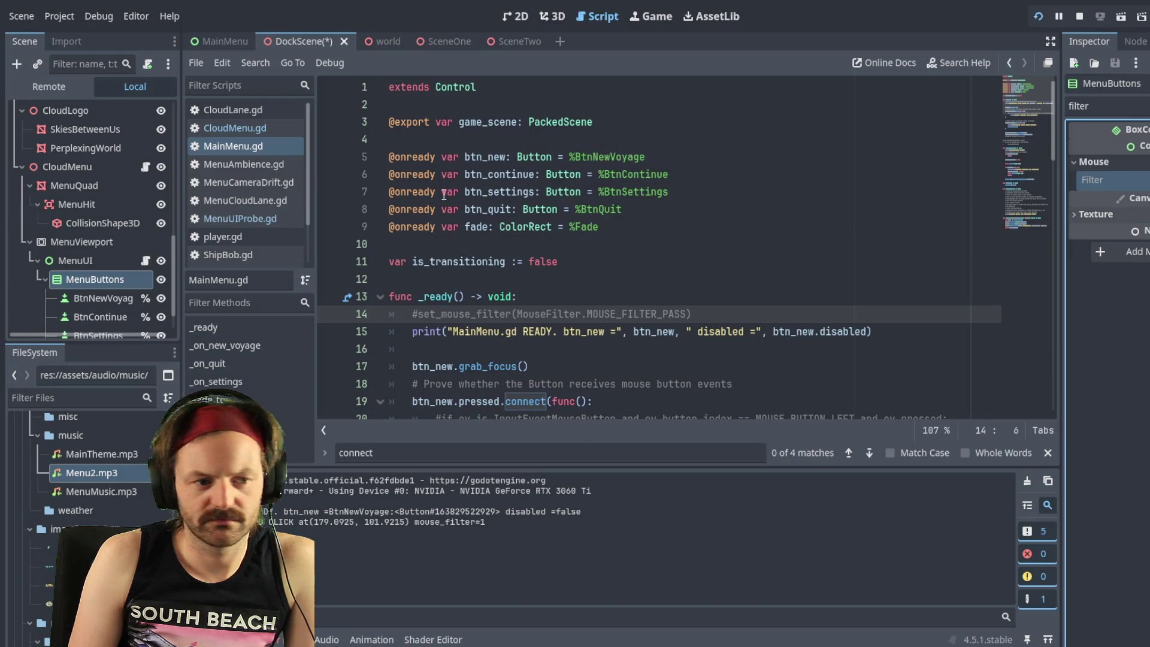
{"action": "left_click", "coordinate": [72, 260]}
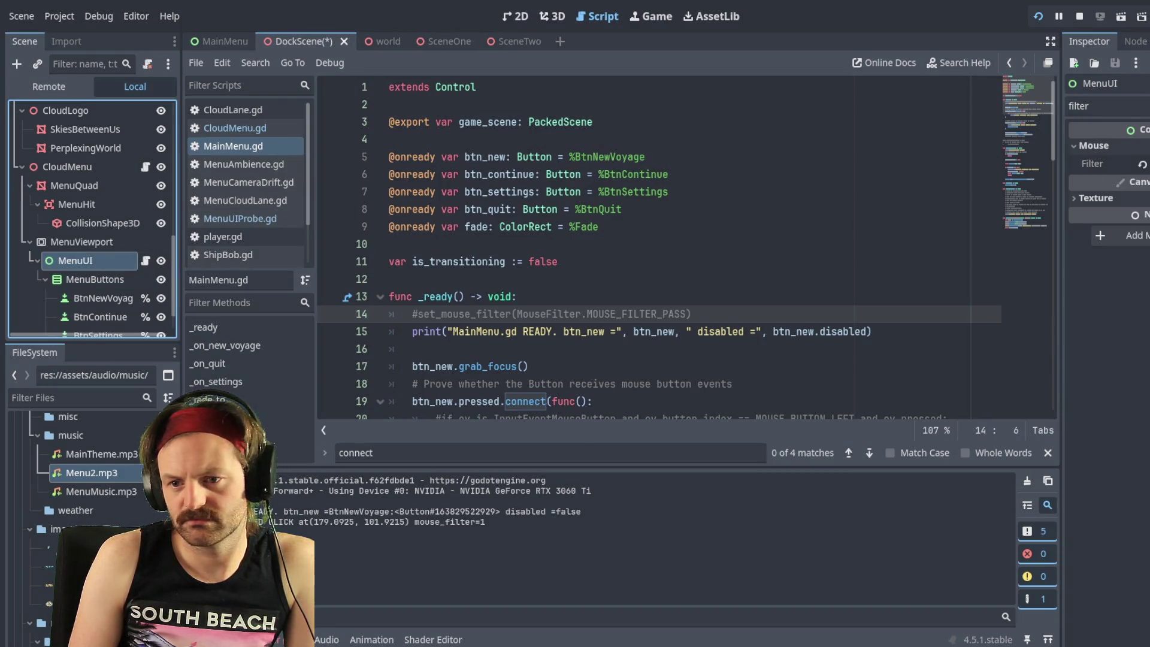
{"action": "left_click", "coordinate": [1102, 164]}
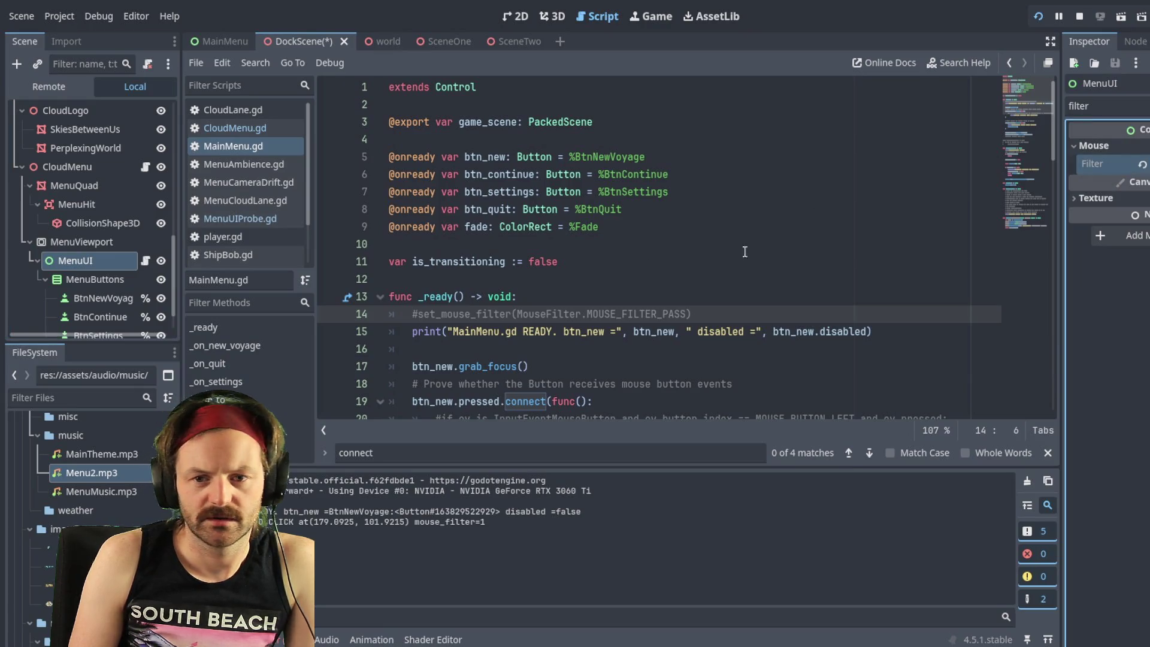
{"action": "key", "text": "F5"}
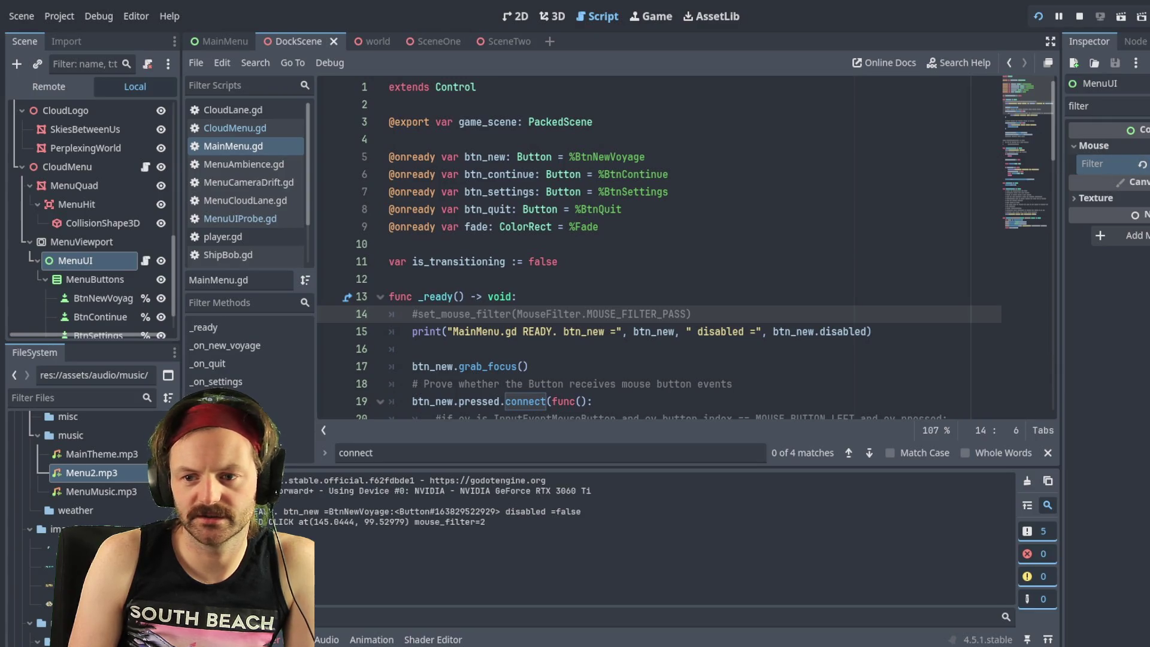
{"action": "left_click", "coordinate": [1142, 163]}
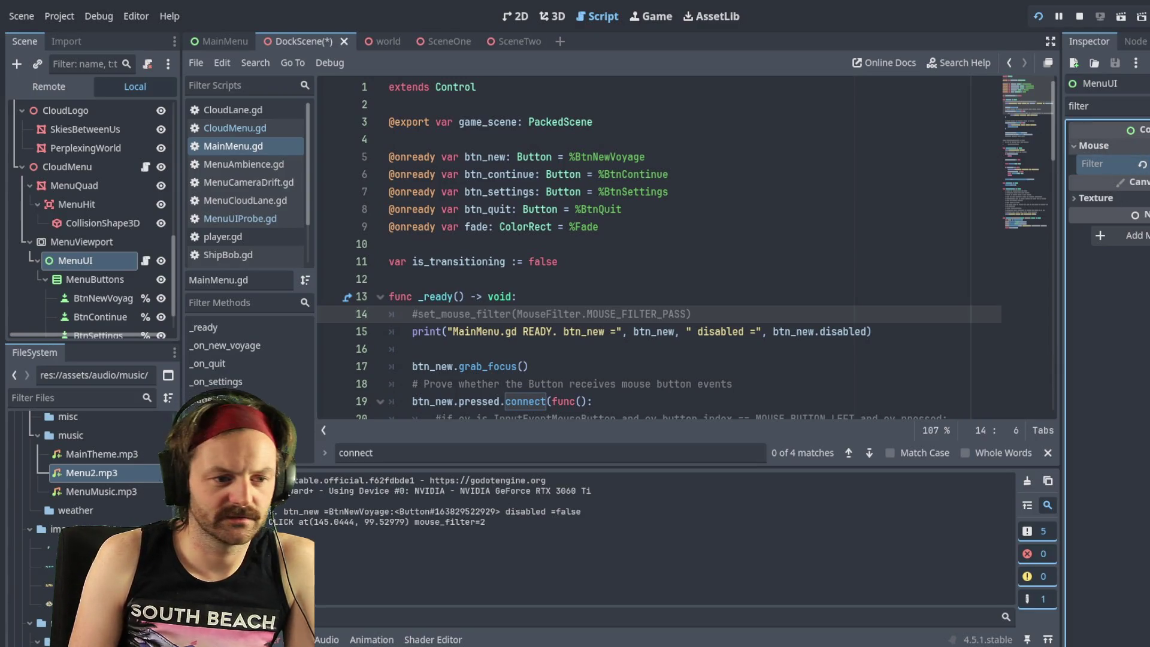
{"action": "left_click", "coordinate": [145, 260]}
{"action": "left_click", "coordinate": [822, 200]}
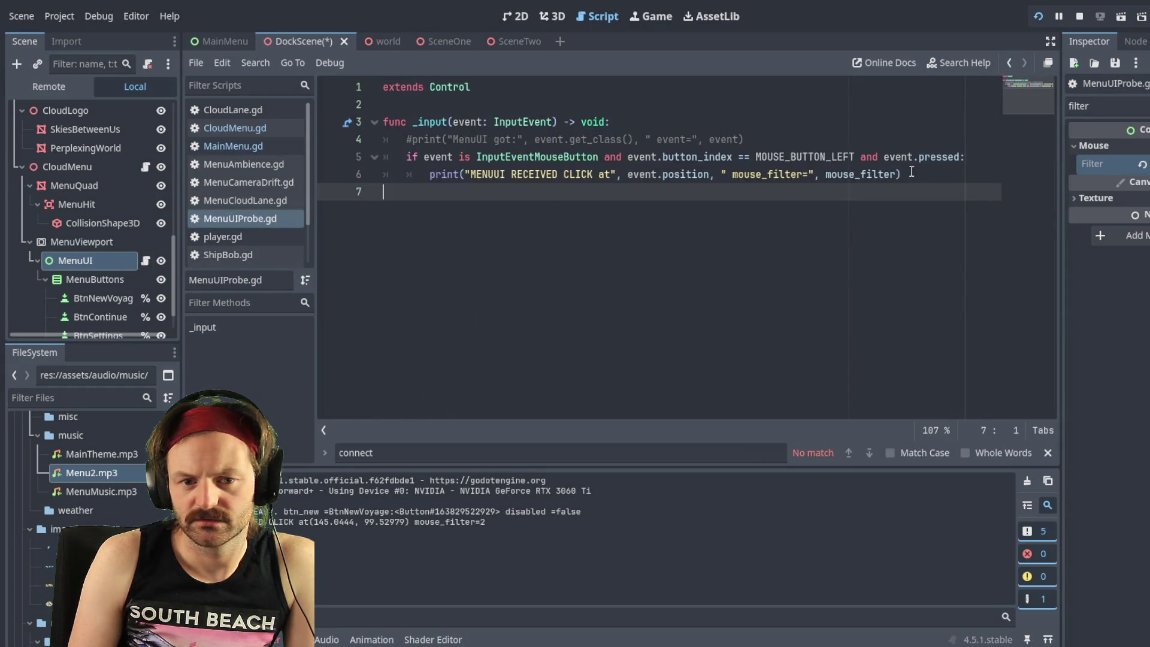
Step: Comment out the _input click probe lines in MenuUIProbe.gd, save, and relaunch the game
{"action": "left_click", "coordinate": [911, 172]}
{"action": "key", "text": "Home"}
{"action": "key", "text": "Home"}
{"action": "key", "text": "ctrl+k"}
{"action": "key", "text": "Up"}
{"action": "key", "text": "ctrl+k"}
{"action": "key", "text": "Up"}
{"action": "key", "text": "ctrl+k"}
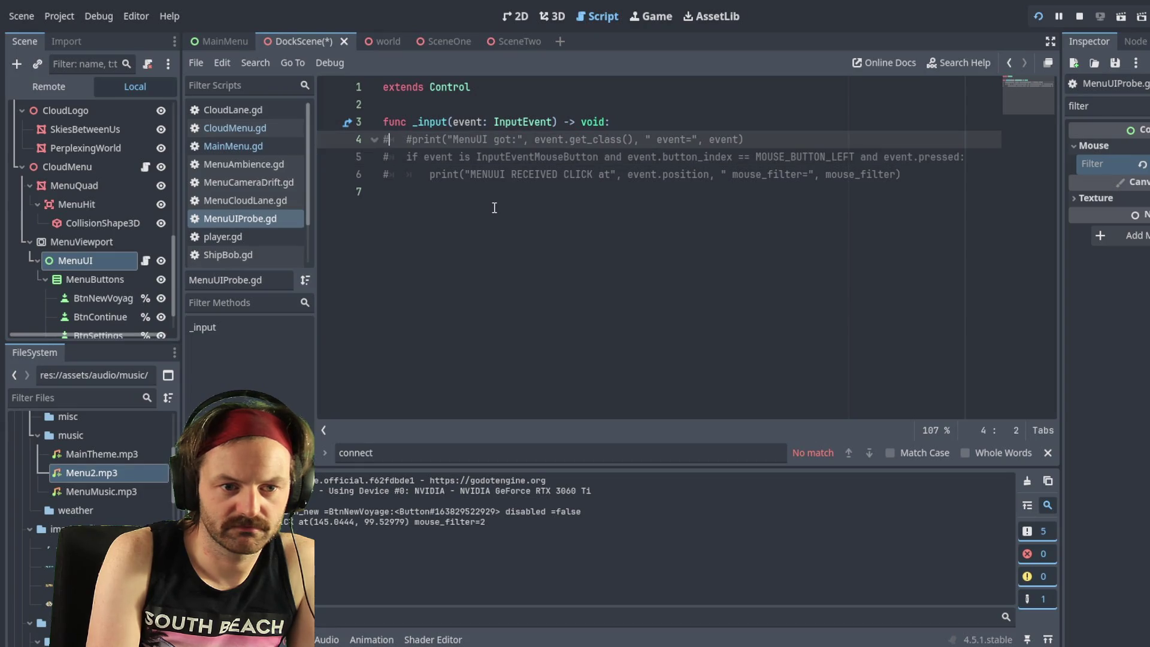
{"action": "key", "text": "Up"}
{"action": "key", "text": "ctrl+k"}
{"action": "key", "text": "Up"}
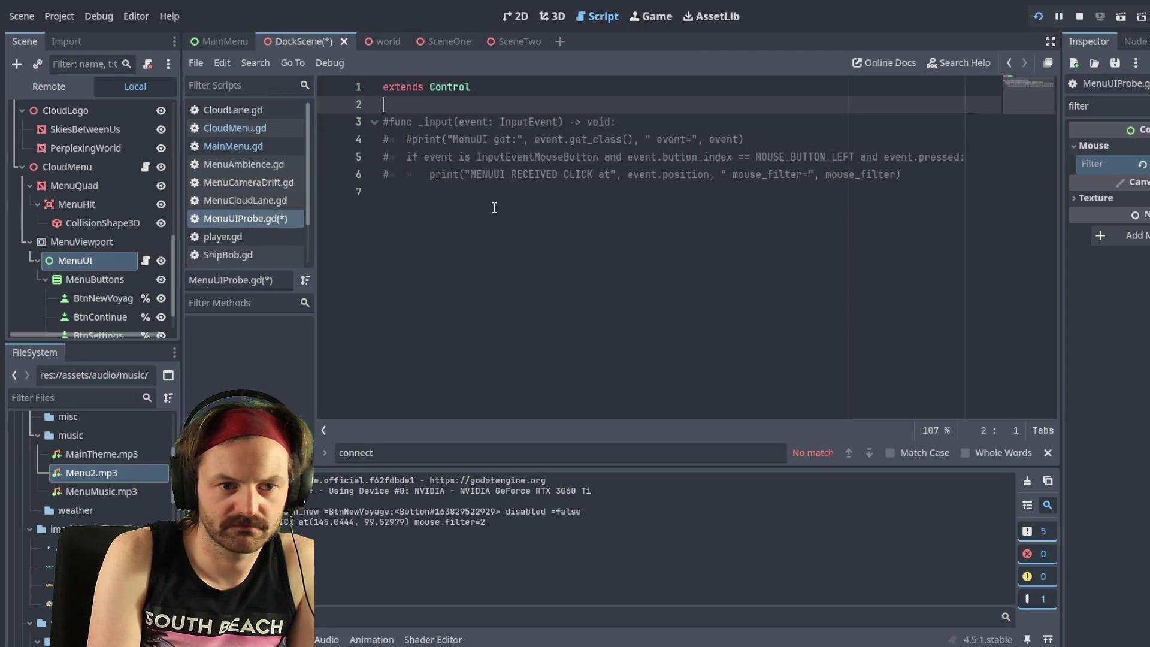
{"action": "key", "text": "ctrl+k"}
{"action": "key", "text": "Up"}
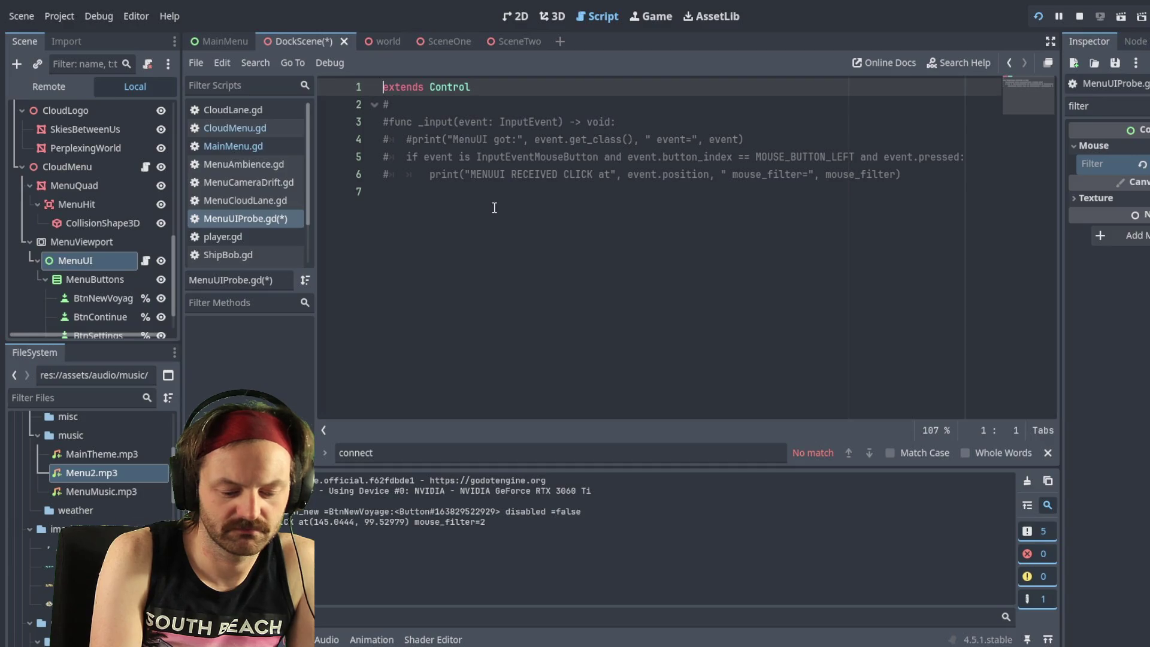
{"action": "key", "text": "ctrl+s"}
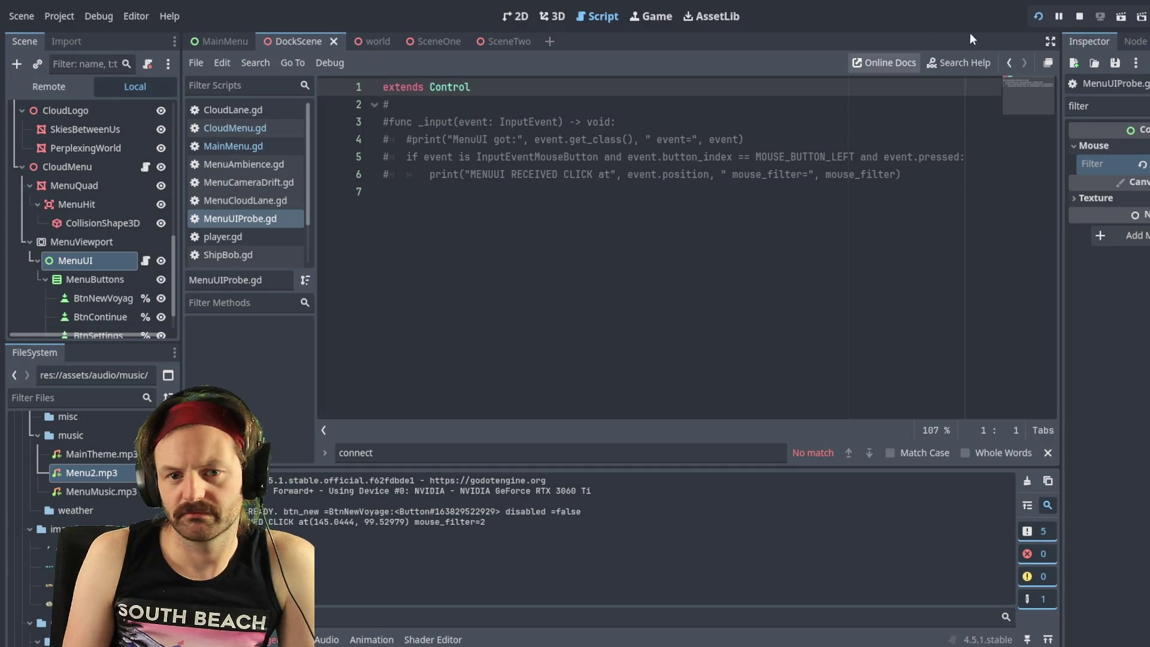
{"action": "left_click", "coordinate": [1039, 19]}
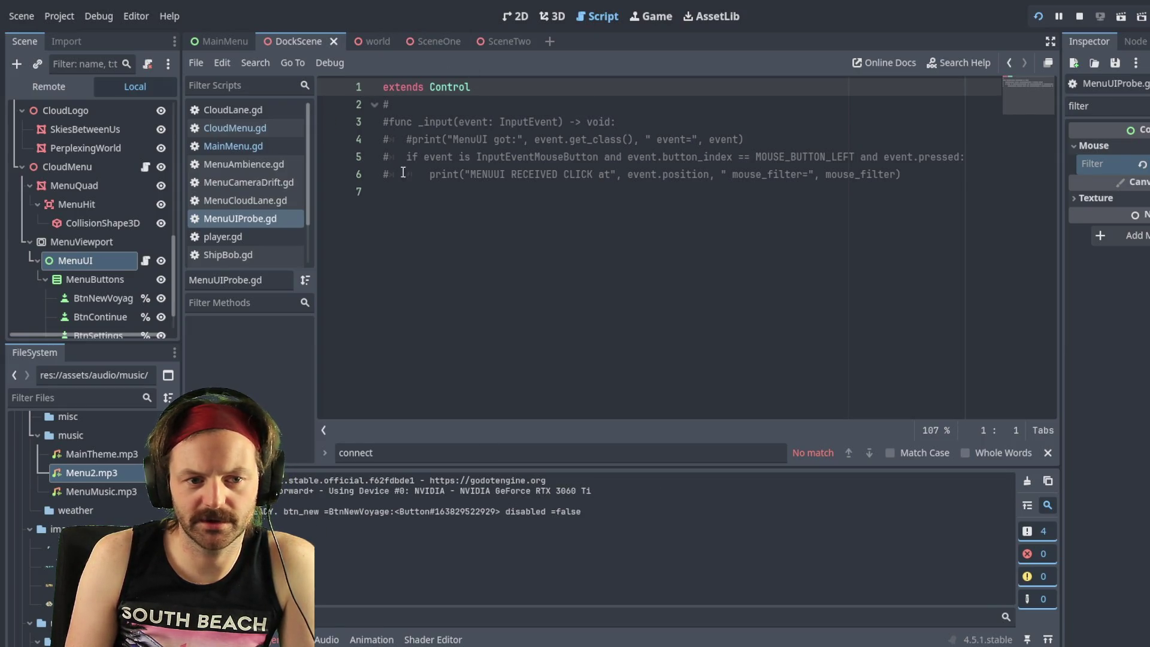
Step: Restore the uncommented _input probe lines with undo and save MenuUIProbe.gd
{"action": "left_click", "coordinate": [422, 170]}
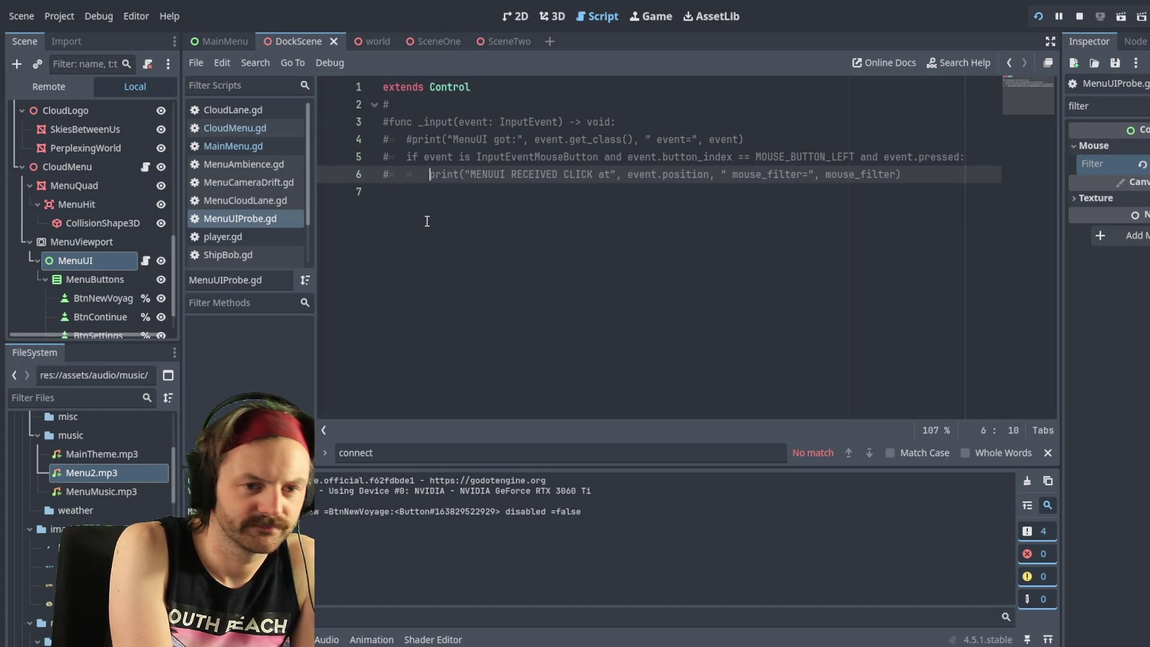
{"action": "key", "text": "ctrl+z"}
{"action": "key", "text": "ctrl+z"}
{"action": "key", "text": "ctrl+z"}
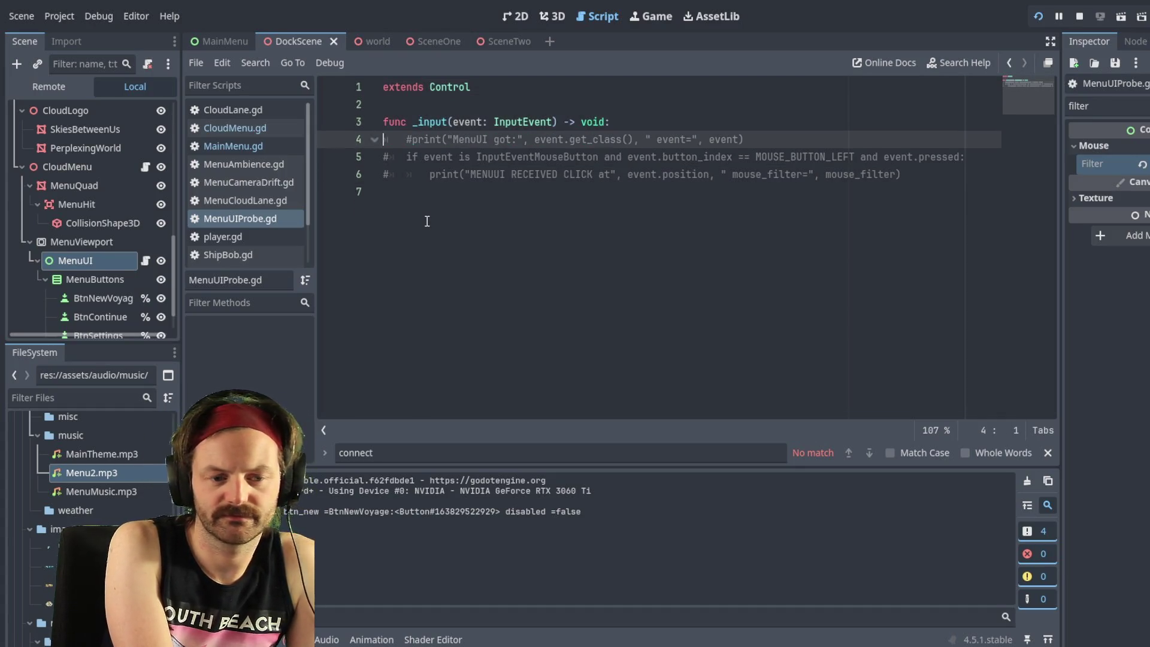
{"action": "key", "text": "ctrl+s"}
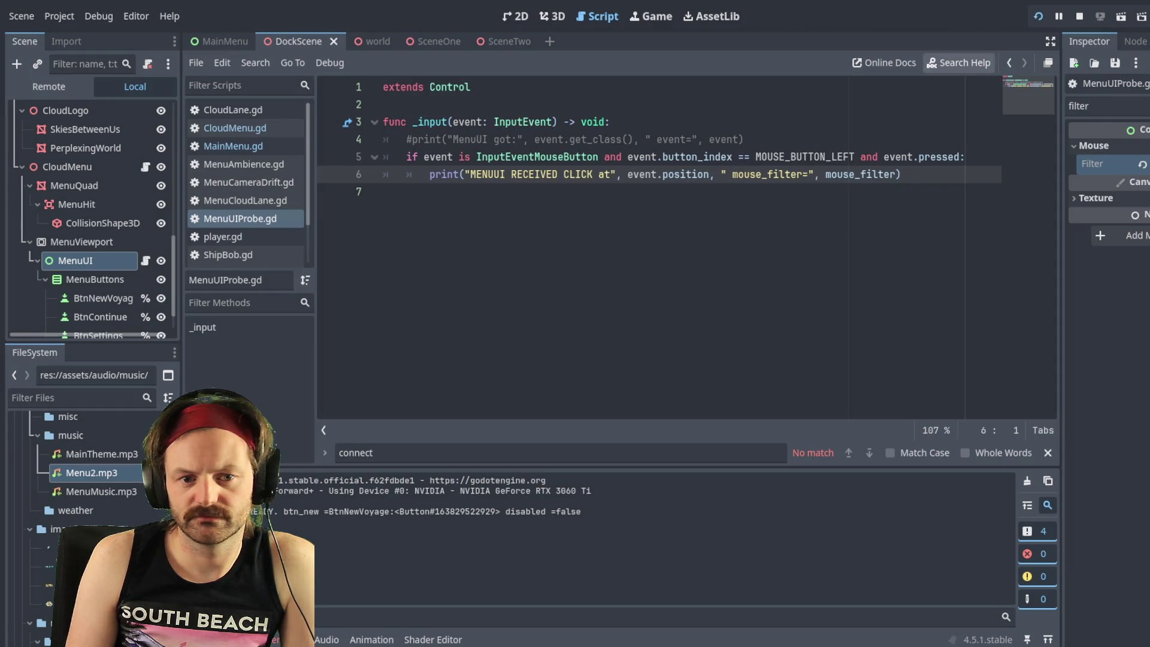
{"action": "left_click", "coordinate": [466, 158]}
{"action": "left_click", "coordinate": [769, 157]}
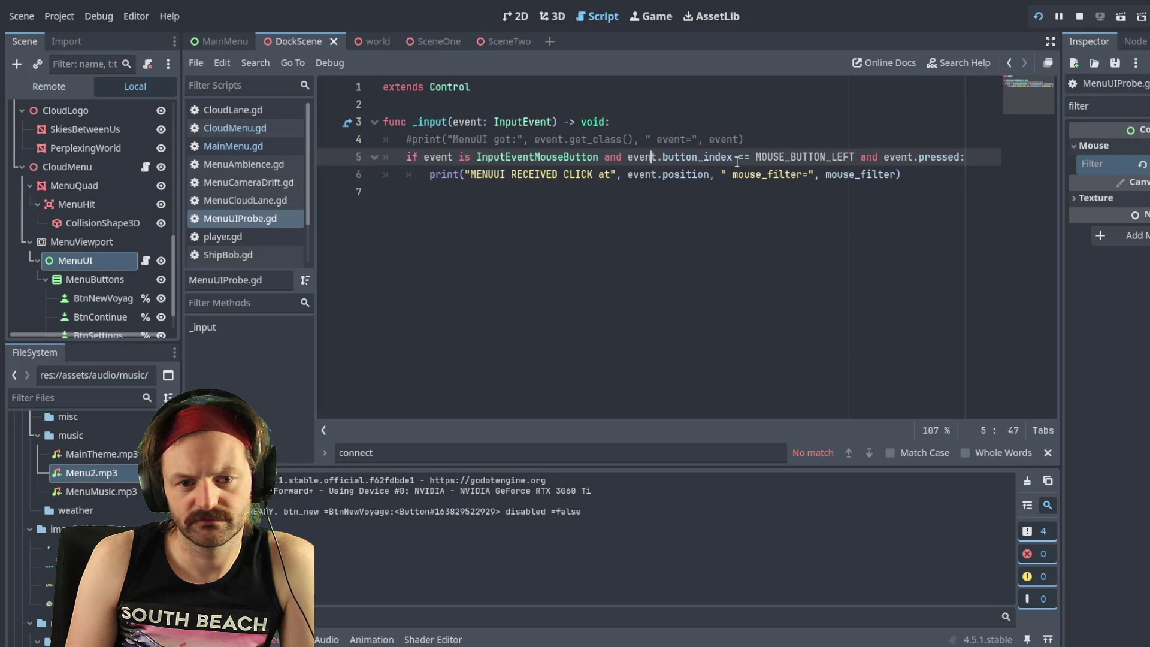
{"action": "left_click", "coordinate": [981, 157]}
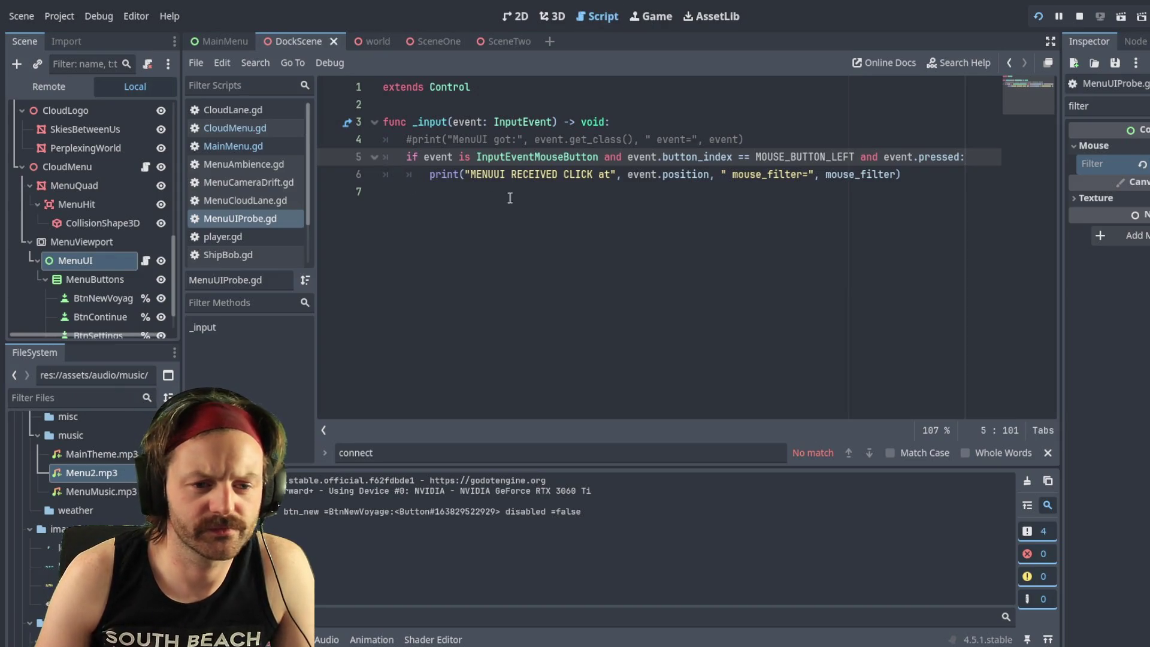
{"action": "mouse_move", "coordinate": [970, 178]}
{"action": "left_mouse_down"}
{"action": "mouse_move", "coordinate": [620, 174]}
{"action": "mouse_move", "coordinate": [267, 125]}
{"action": "left_mouse_up"}
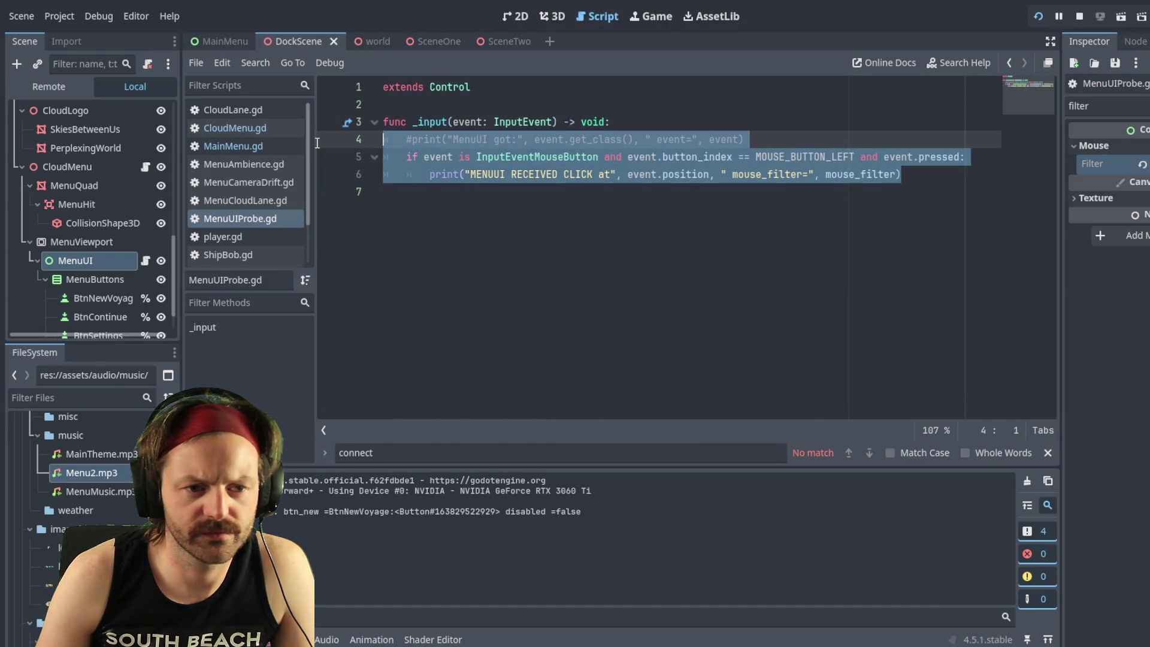
{"action": "left_click", "coordinate": [447, 192]}
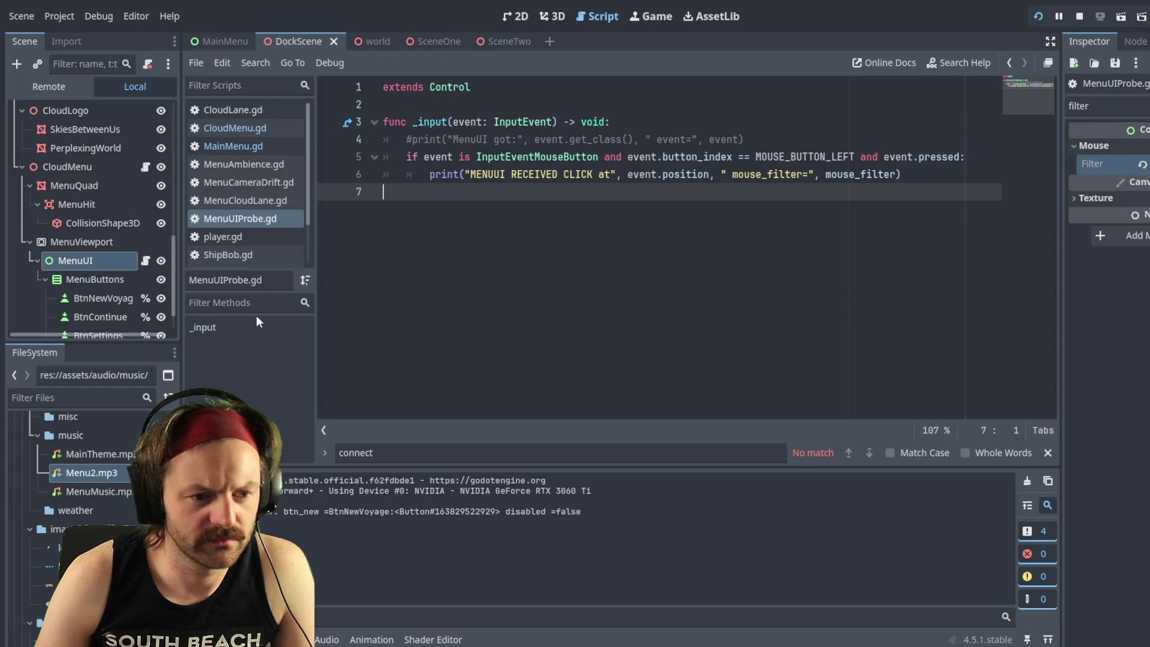
Step: Clear the Inspector filter, remove MenuUI's script, stop the game and save the scene
{"action": "left_click", "coordinate": [107, 260]}
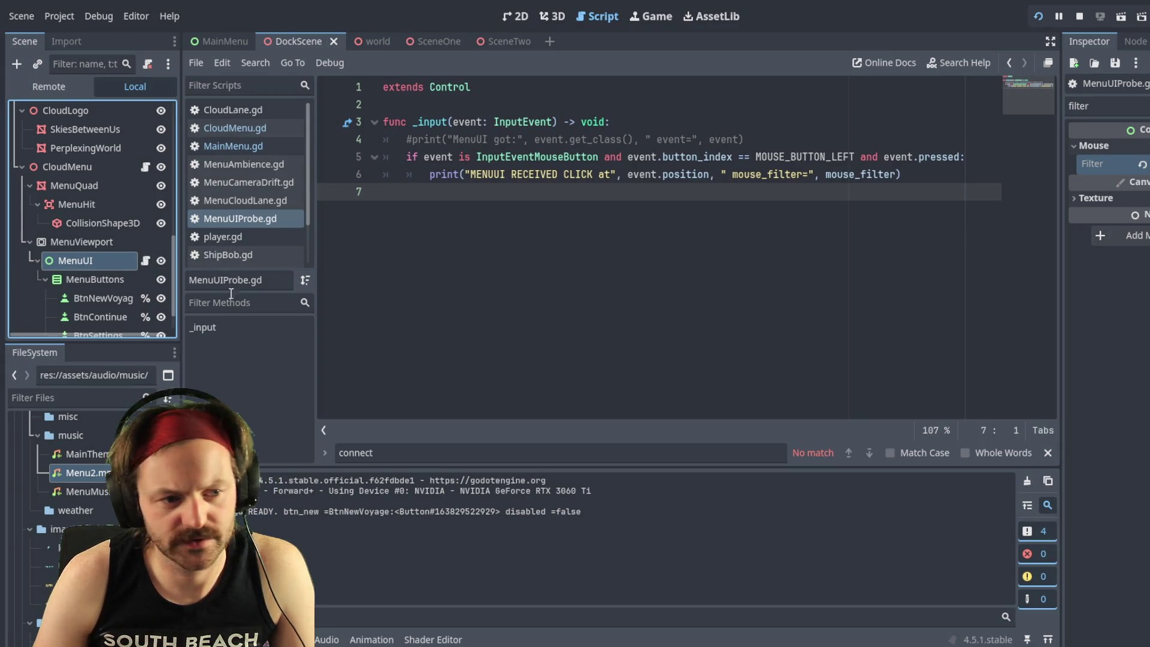
{"action": "left_click", "coordinate": [1145, 106]}
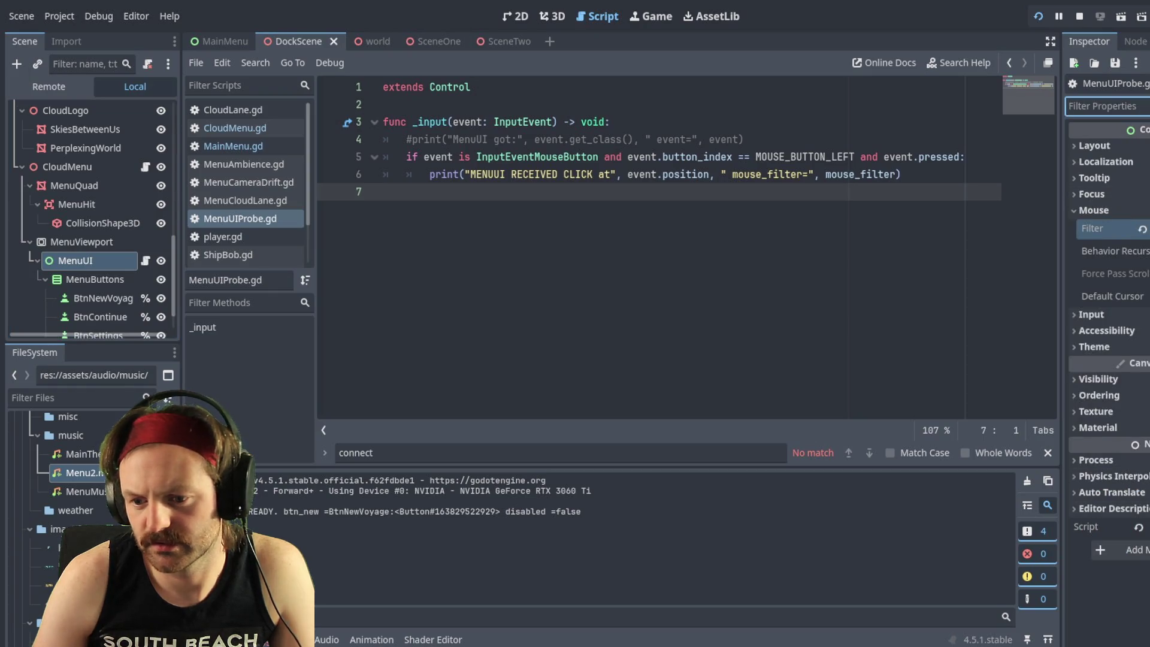
{"action": "left_click", "coordinate": [1139, 530]}
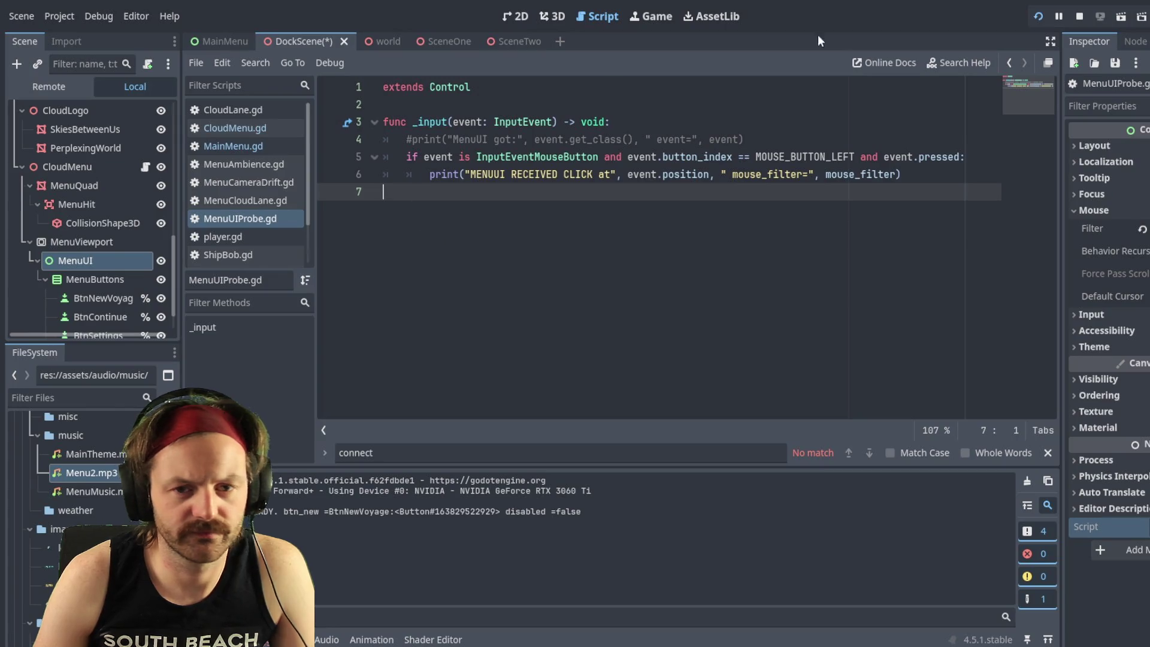
{"action": "key", "text": "F8"}
{"action": "key", "text": "ctrl+s"}
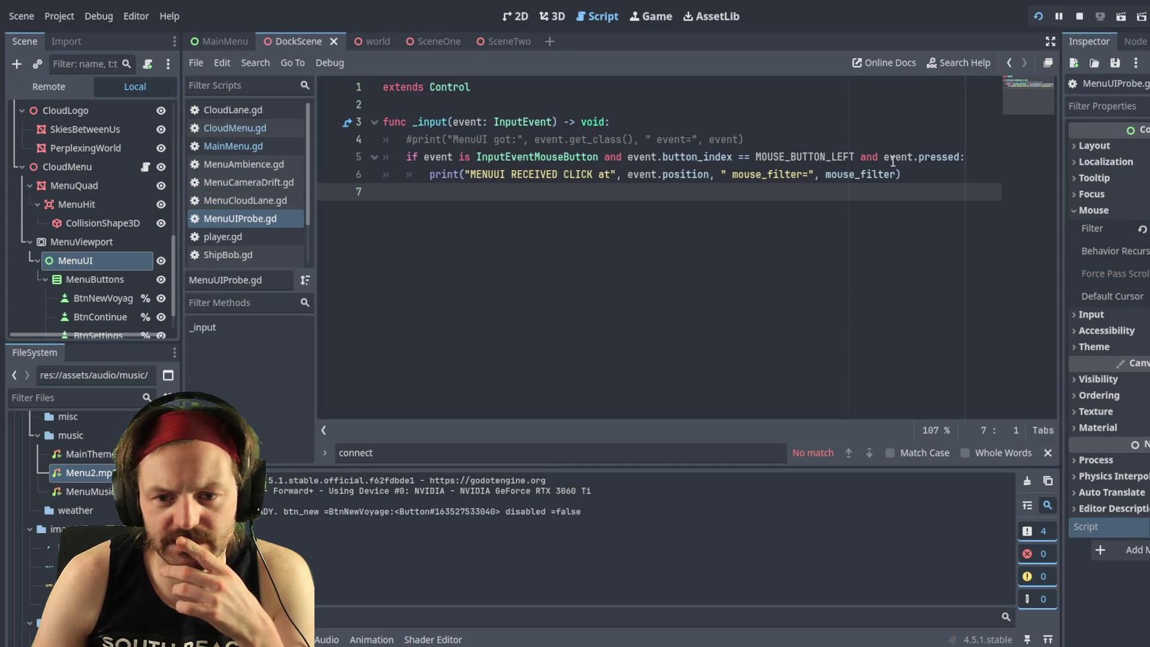
{"action": "left_click_drag", "start_coordinate": [935, 172], "coordinate": [406, 154]}
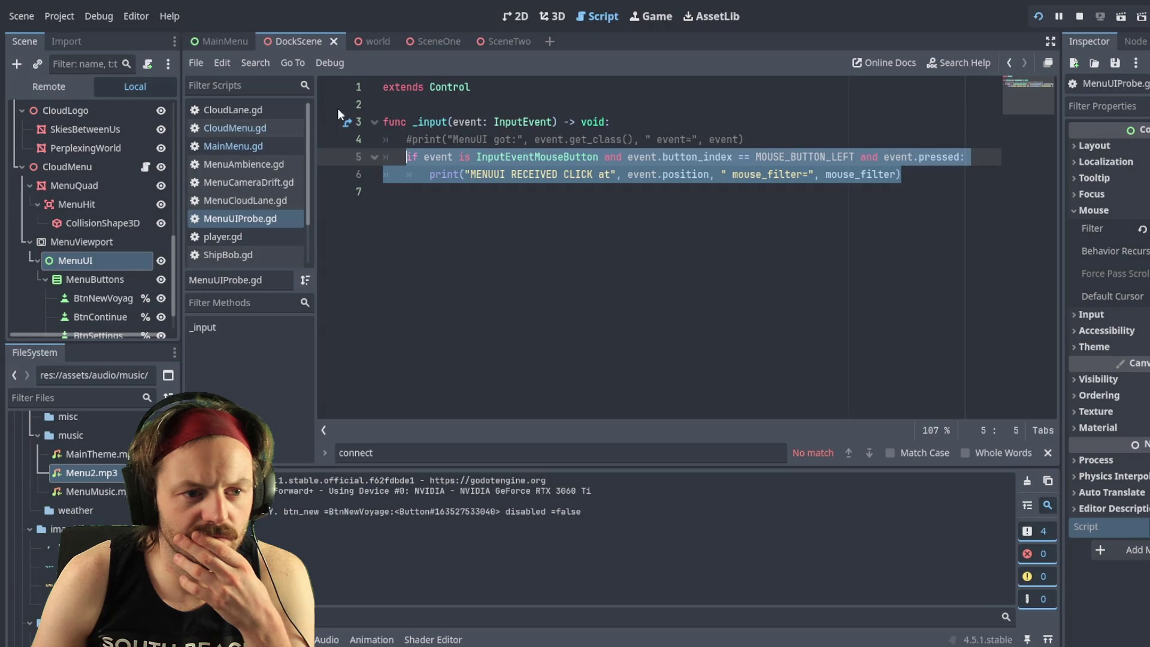
Step: Switch to MainMenu.gd and scroll through its code around the _ready() setup
{"action": "left_click", "coordinate": [258, 145]}
{"action": "scroll", "coordinate": [637, 312], "scroll_direction": "down", "scroll_amount": 3}
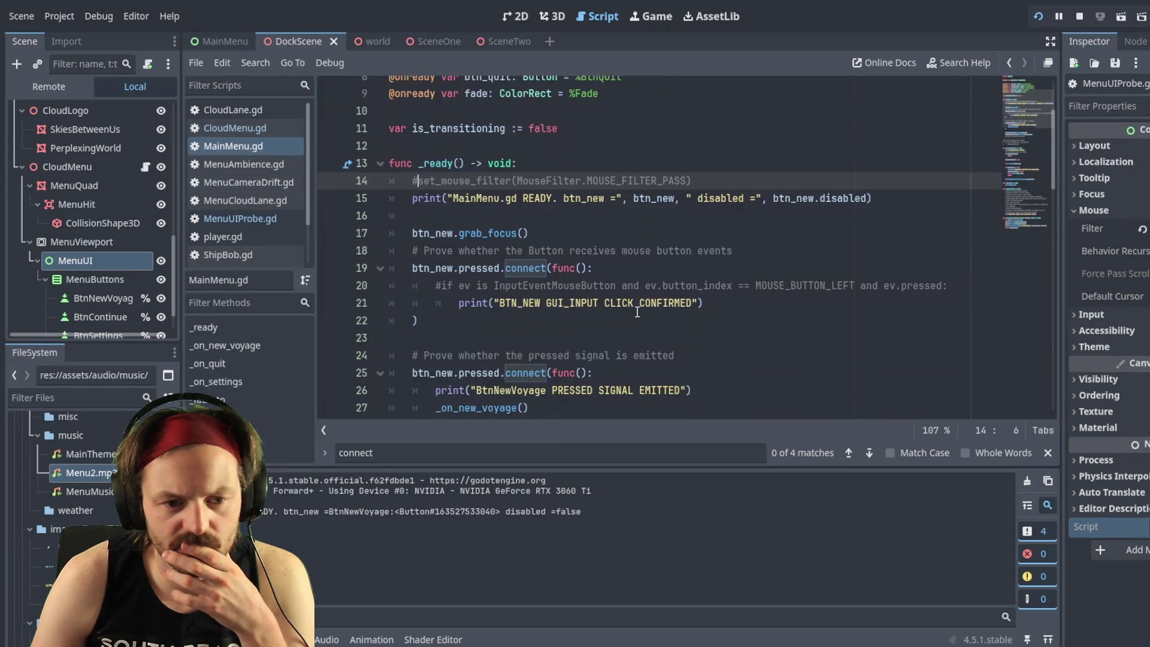
{"action": "scroll", "coordinate": [638, 312], "scroll_direction": "down", "scroll_amount": 5}
{"action": "scroll", "coordinate": [696, 254], "scroll_direction": "down", "scroll_amount": 2}
{"action": "scroll", "coordinate": [624, 260], "scroll_direction": "up", "scroll_amount": 6}
{"action": "scroll", "coordinate": [623, 259], "scroll_direction": "up", "scroll_amount": 3}
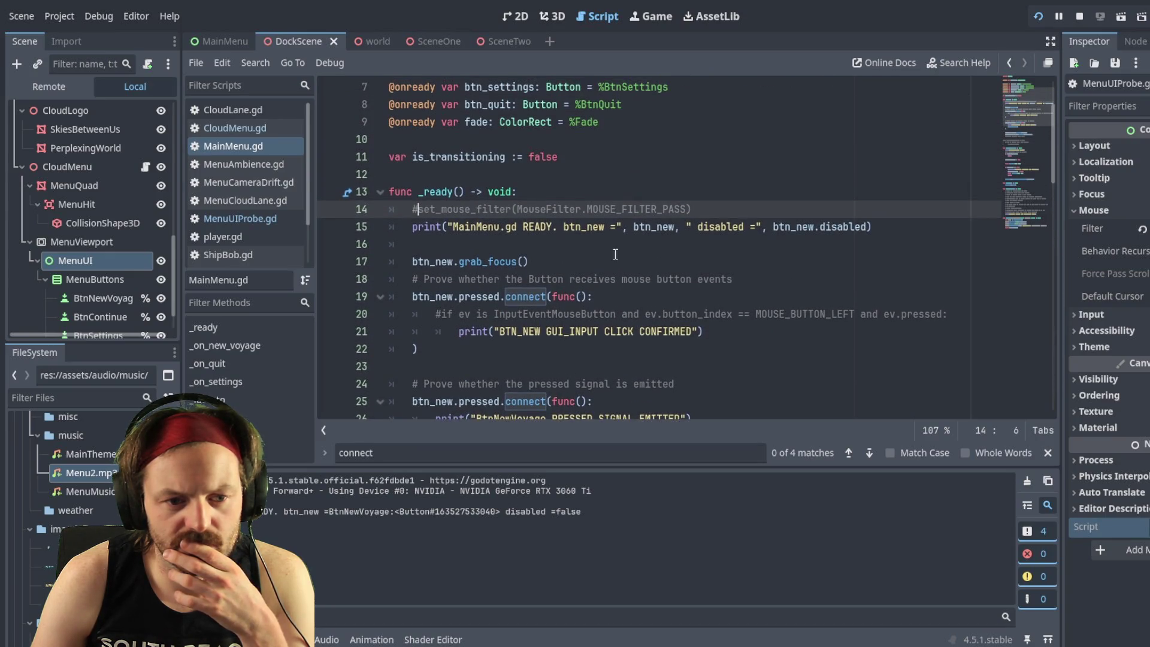
{"action": "scroll", "coordinate": [615, 254], "scroll_direction": "up", "scroll_amount": 3}
Step: Open CloudMenu.gd and look through its code
{"action": "left_click", "coordinate": [239, 127]}
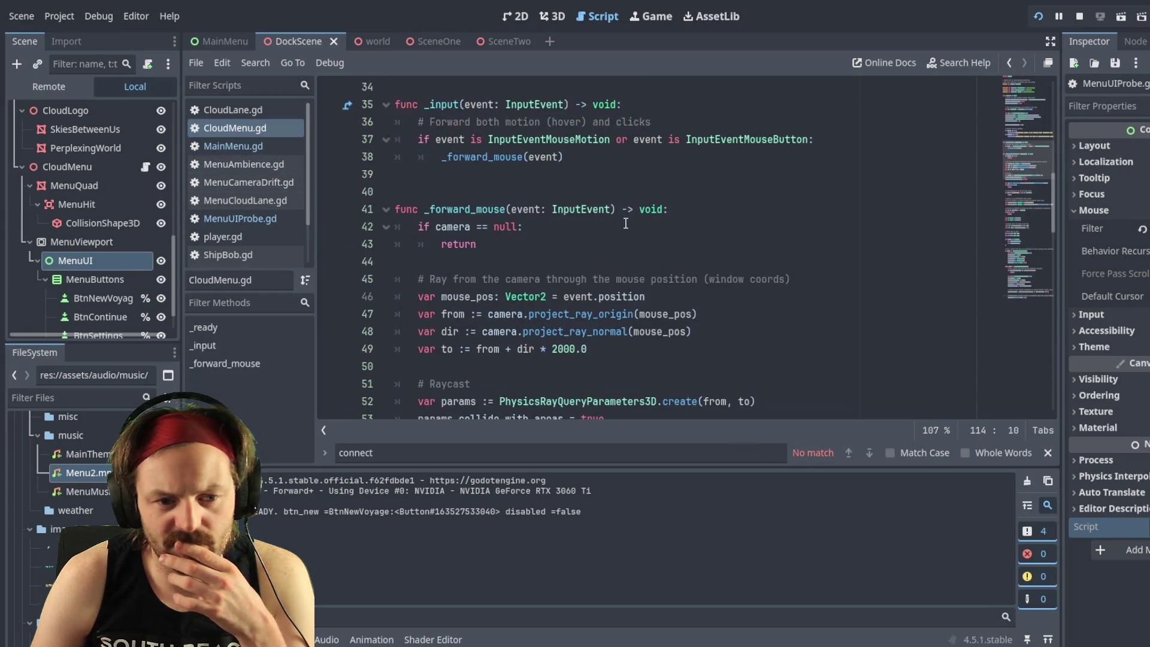
{"action": "scroll", "coordinate": [599, 243], "scroll_direction": "up", "scroll_amount": 8}
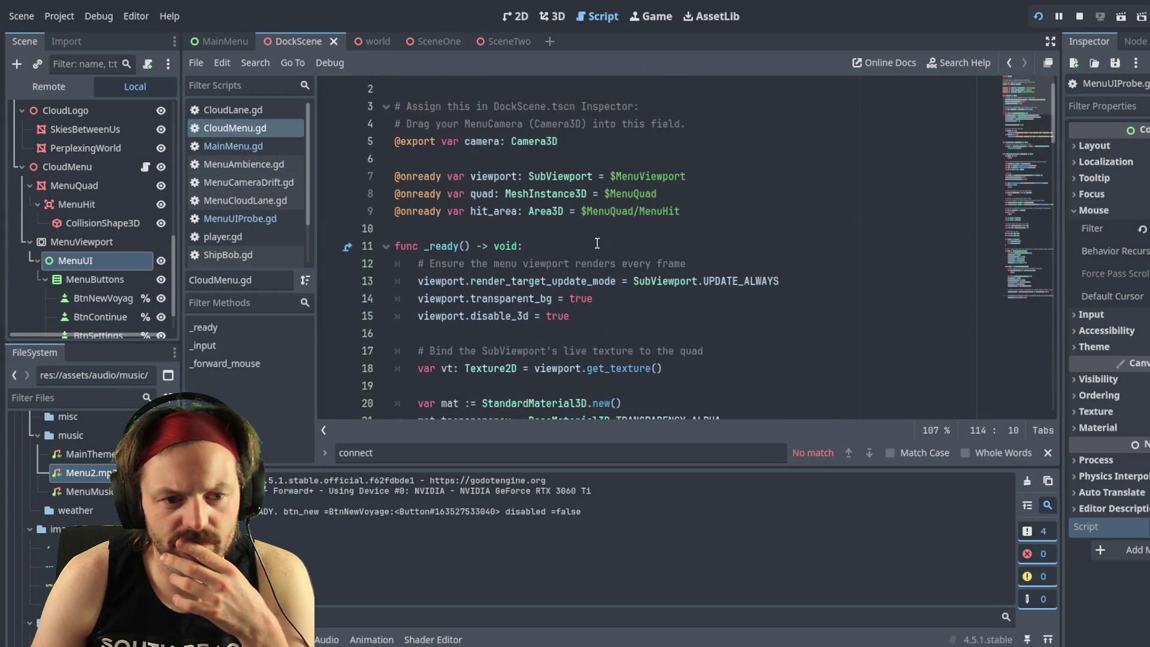
{"action": "scroll", "coordinate": [598, 248], "scroll_direction": "down", "scroll_amount": 6}
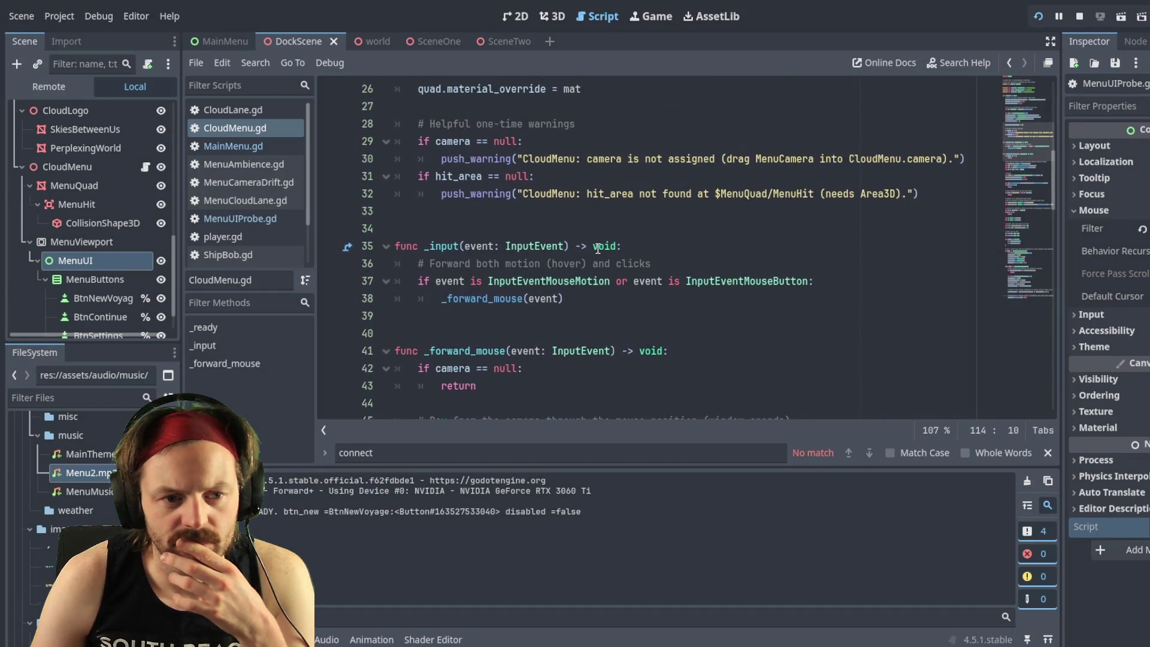
{"action": "scroll", "coordinate": [598, 248], "scroll_direction": "down", "scroll_amount": 4}
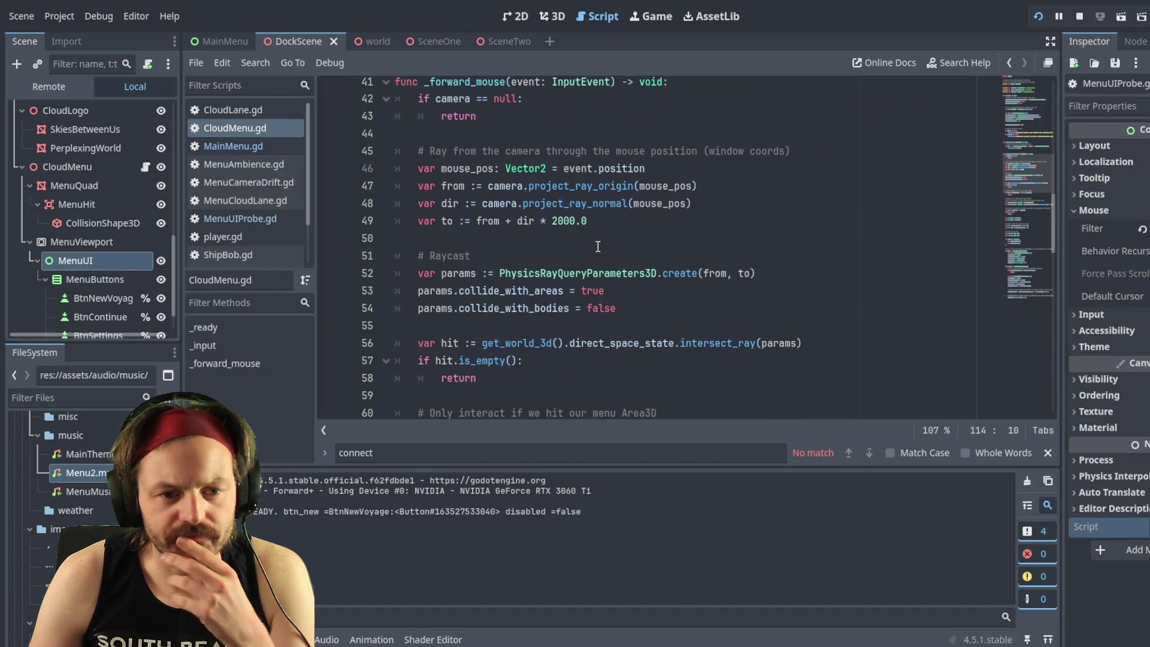
{"action": "scroll", "coordinate": [598, 245], "scroll_direction": "up", "scroll_amount": 1}
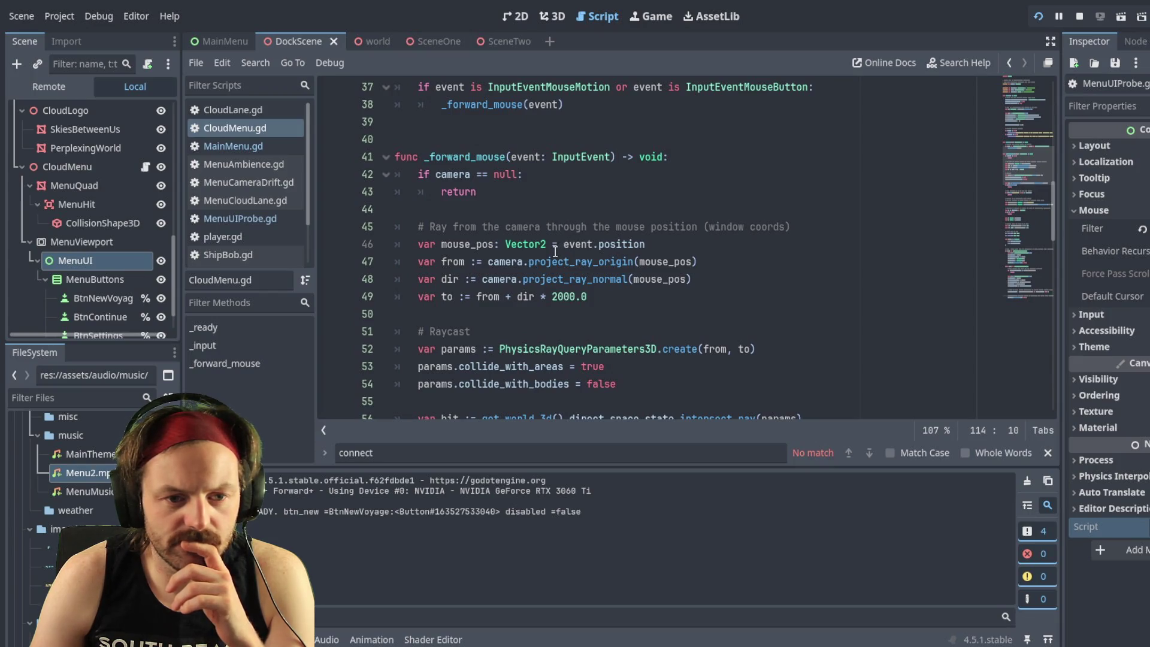
{"action": "scroll", "coordinate": [556, 252], "scroll_direction": "down", "scroll_amount": 10}
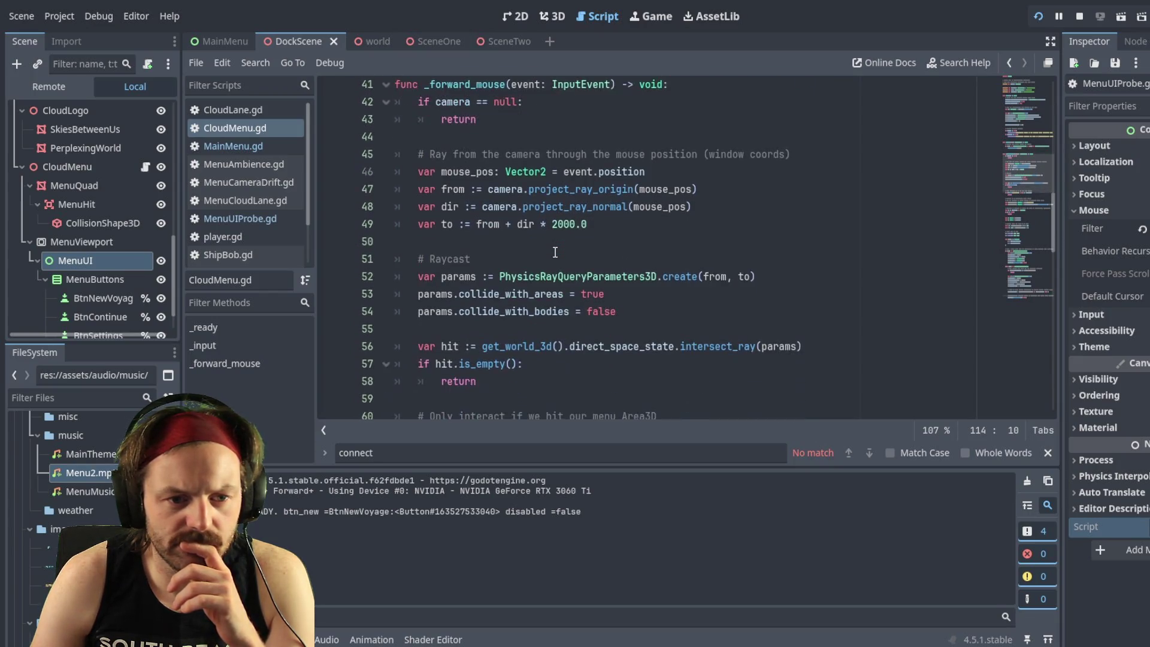
{"action": "scroll", "coordinate": [555, 252], "scroll_direction": "down", "scroll_amount": 9}
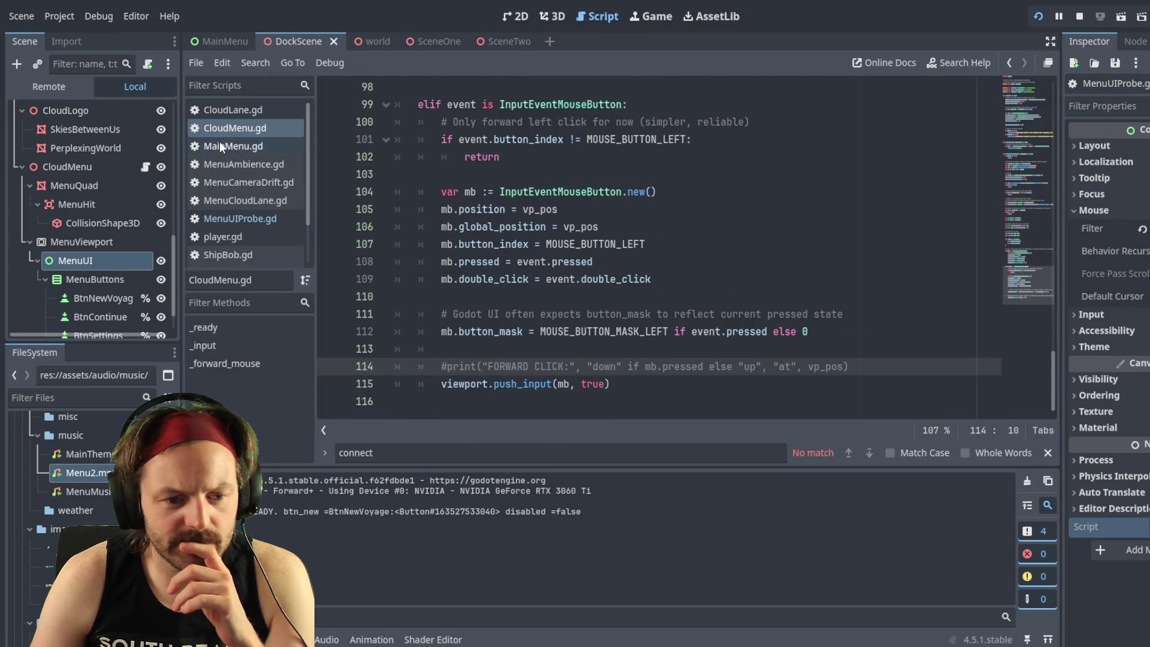
Step: Return briefly to MainMenu.gd, then bring up the MenuUIProbe.gd script
{"action": "left_click", "coordinate": [294, 146]}
{"action": "scroll", "coordinate": [623, 258], "scroll_direction": "down", "scroll_amount": 2}
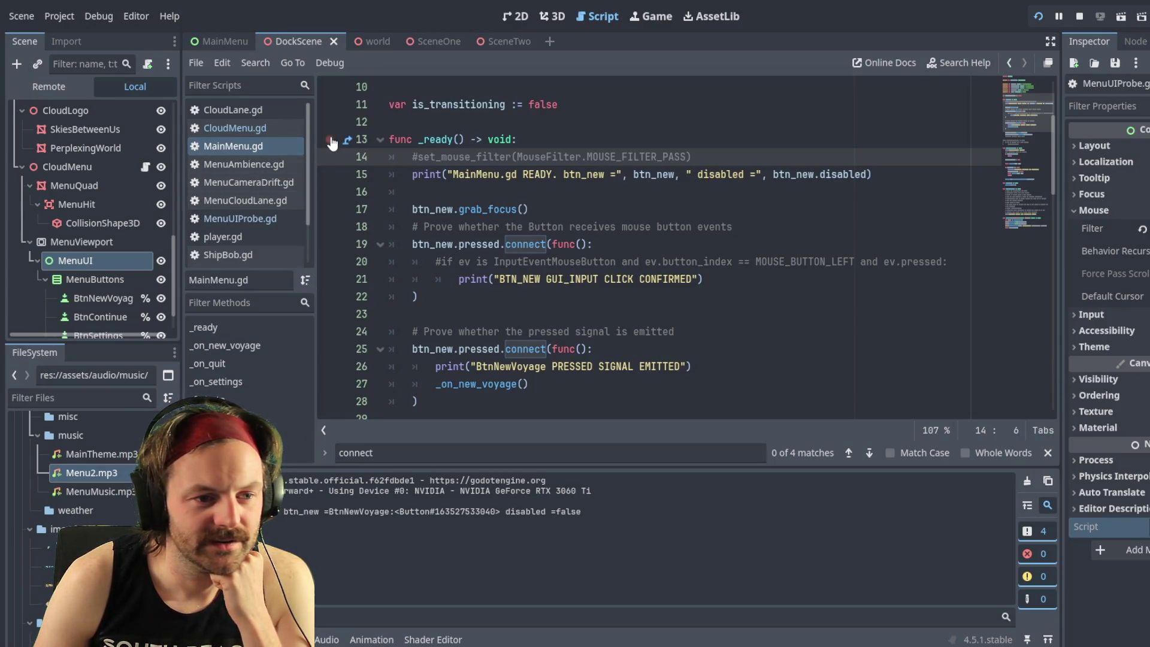
{"action": "left_click", "coordinate": [245, 218]}
Step: Save the scene and scripts with Ctrl+S and go back to MainMenu.gd
{"action": "left_click", "coordinate": [514, 251]}
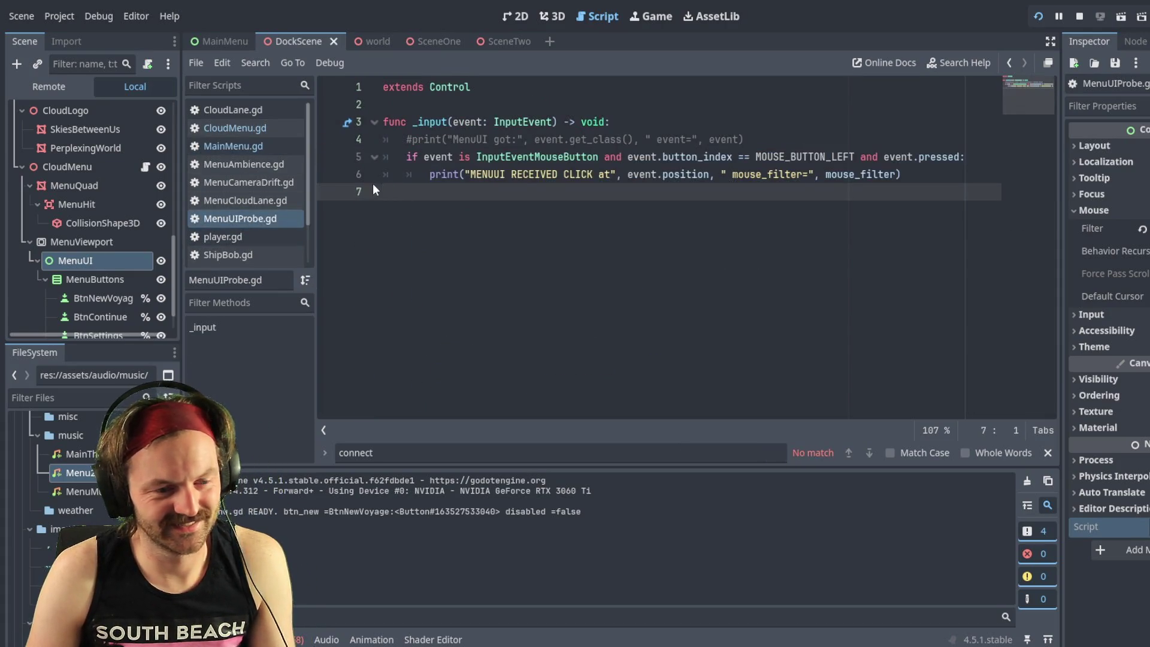
{"action": "key", "text": "ctrl+s"}
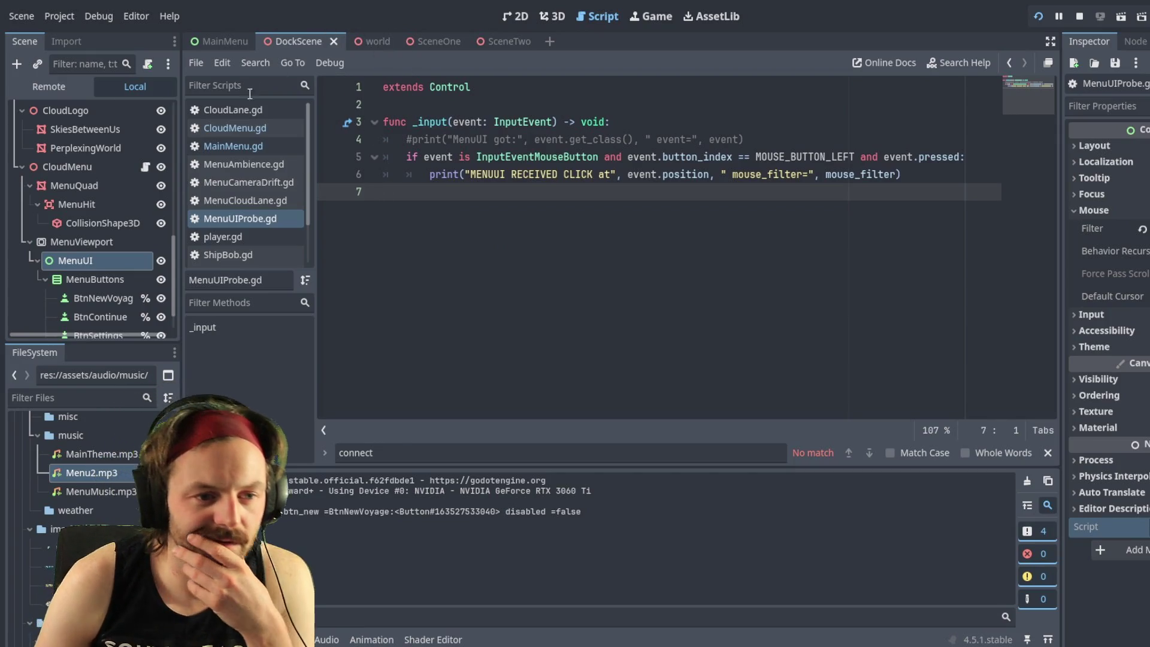
{"action": "left_click", "coordinate": [235, 143]}
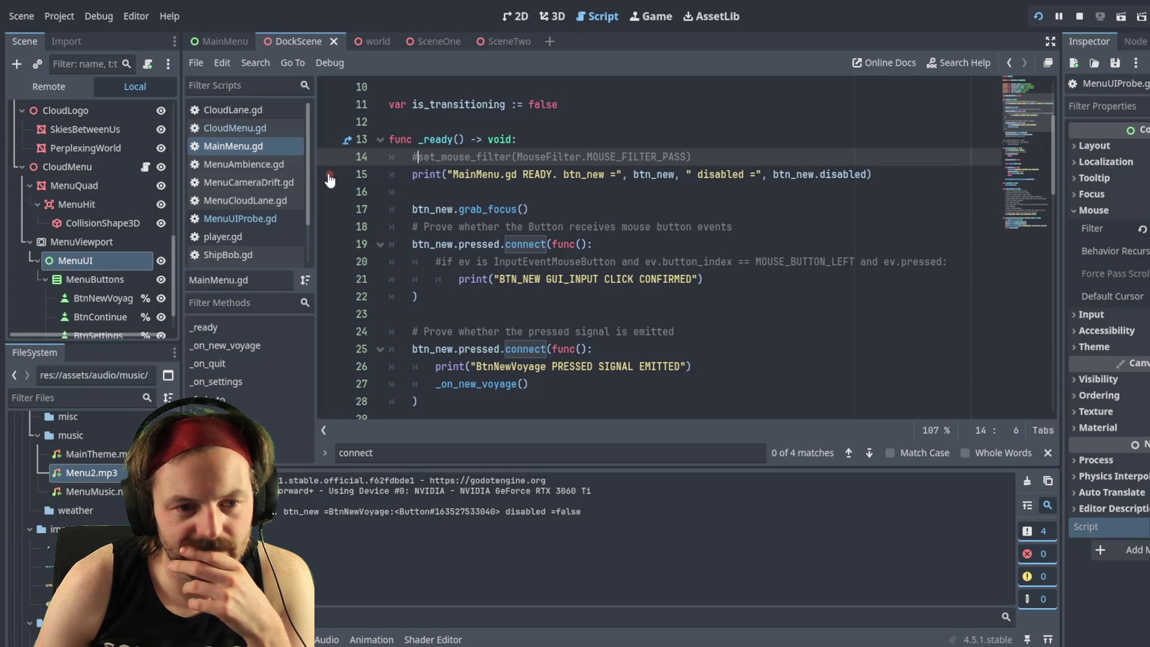
Step: Add breakpoints on lines 17, 19 and 25 of MainMenu.gd
{"action": "left_click", "coordinate": [330, 209]}
{"action": "left_click", "coordinate": [330, 243], "text": "shift"}
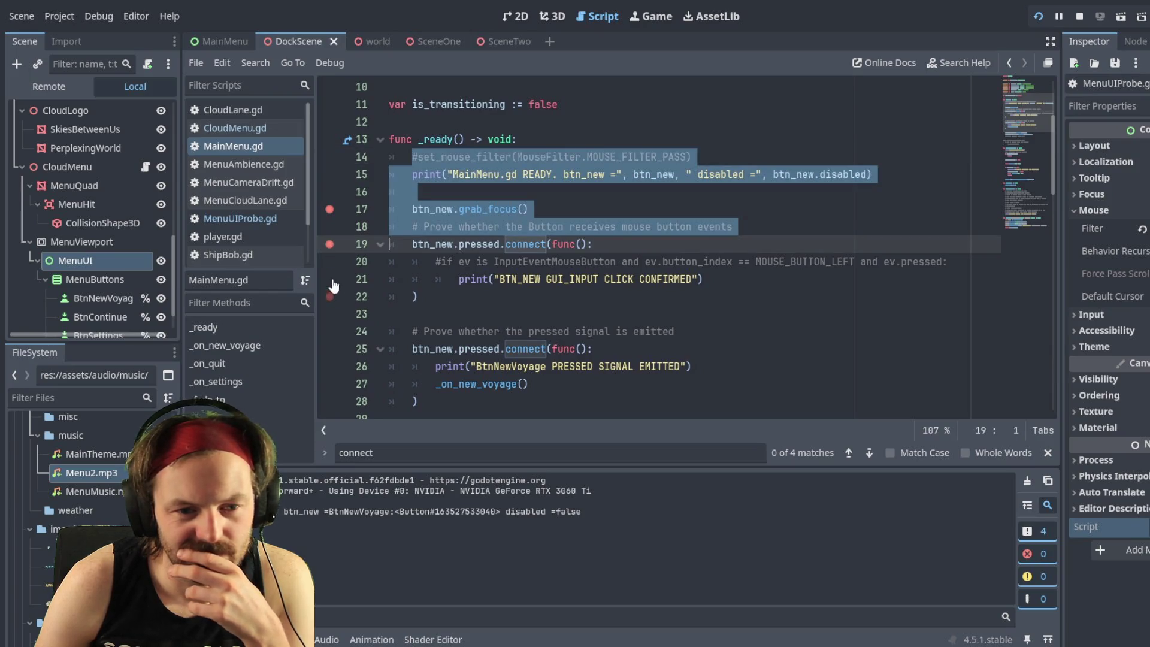
{"action": "scroll", "coordinate": [329, 326], "scroll_direction": "down", "scroll_amount": 1}
{"action": "scroll", "coordinate": [330, 326], "scroll_direction": "down", "scroll_amount": 3}
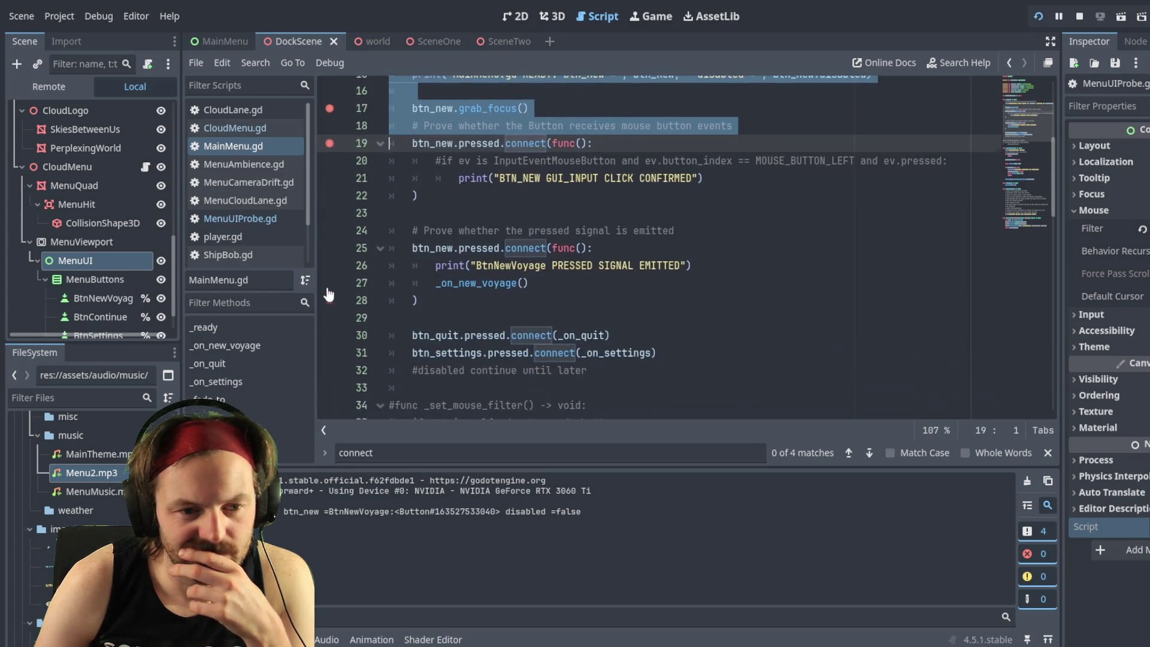
{"action": "left_click", "coordinate": [330, 244]}
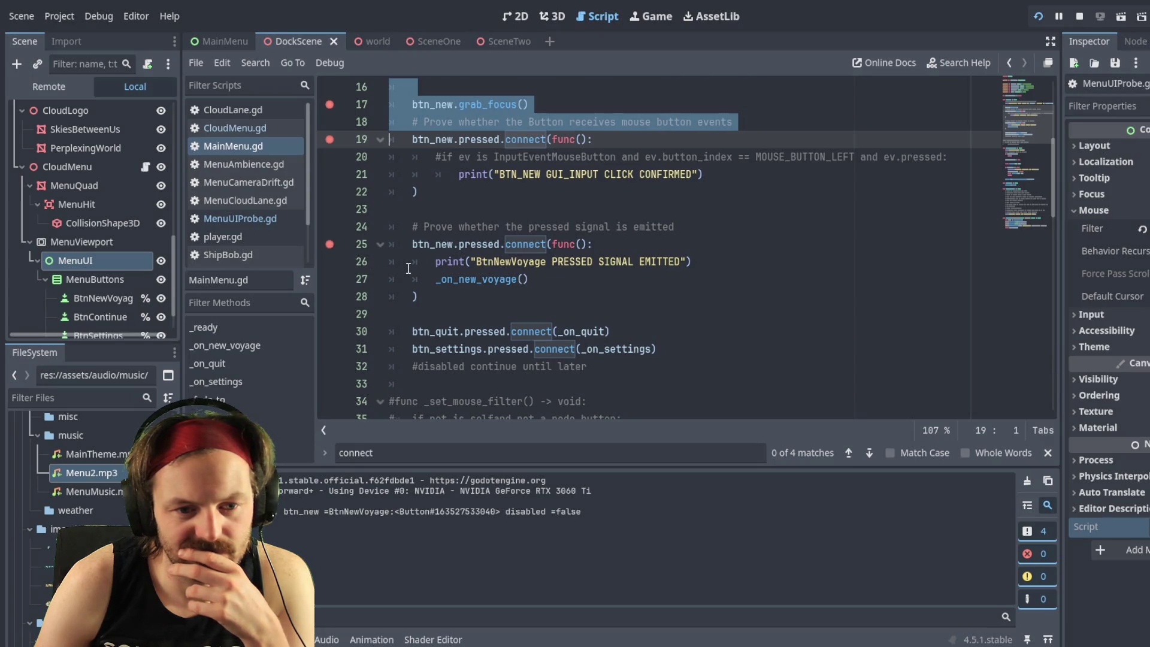
Step: Add breakpoints on lines 30 and 31 of MainMenu.gd
{"action": "scroll", "coordinate": [374, 279], "scroll_direction": "down", "scroll_amount": 2}
{"action": "scroll", "coordinate": [374, 279], "scroll_direction": "down", "scroll_amount": 4}
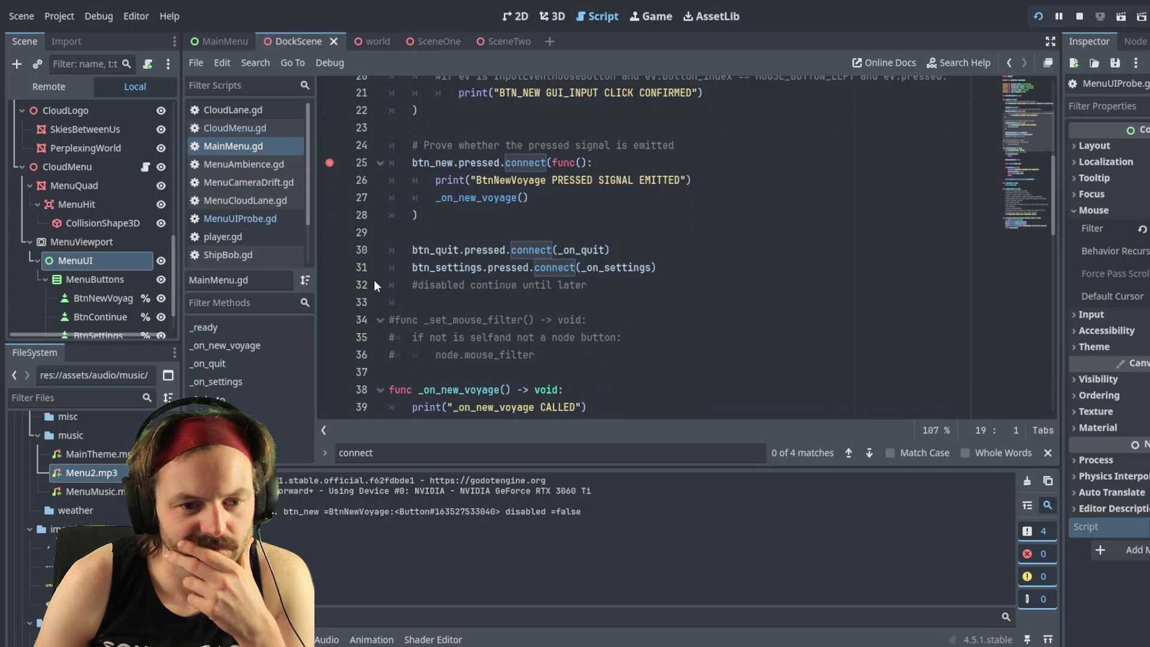
{"action": "left_click", "coordinate": [330, 174]}
{"action": "left_click", "coordinate": [329, 192]}
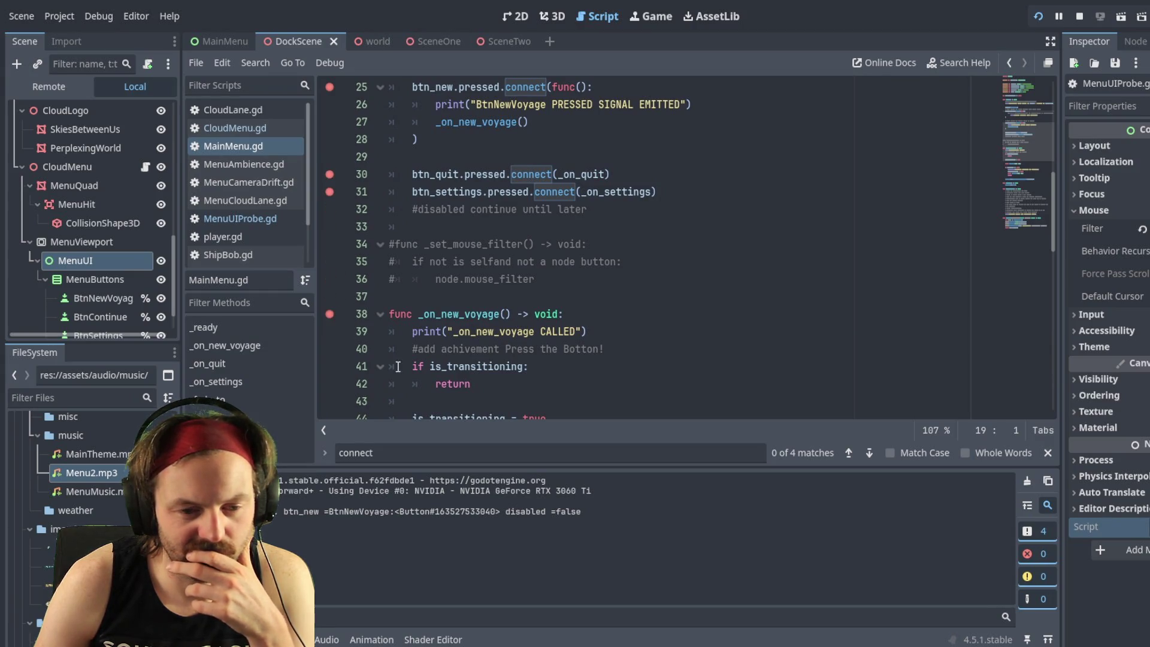
{"action": "scroll", "coordinate": [375, 318], "scroll_direction": "down", "scroll_amount": 6}
{"action": "scroll", "coordinate": [339, 265], "scroll_direction": "up", "scroll_amount": 9}
{"action": "scroll", "coordinate": [1020, 120], "scroll_direction": "up", "scroll_amount": 7}
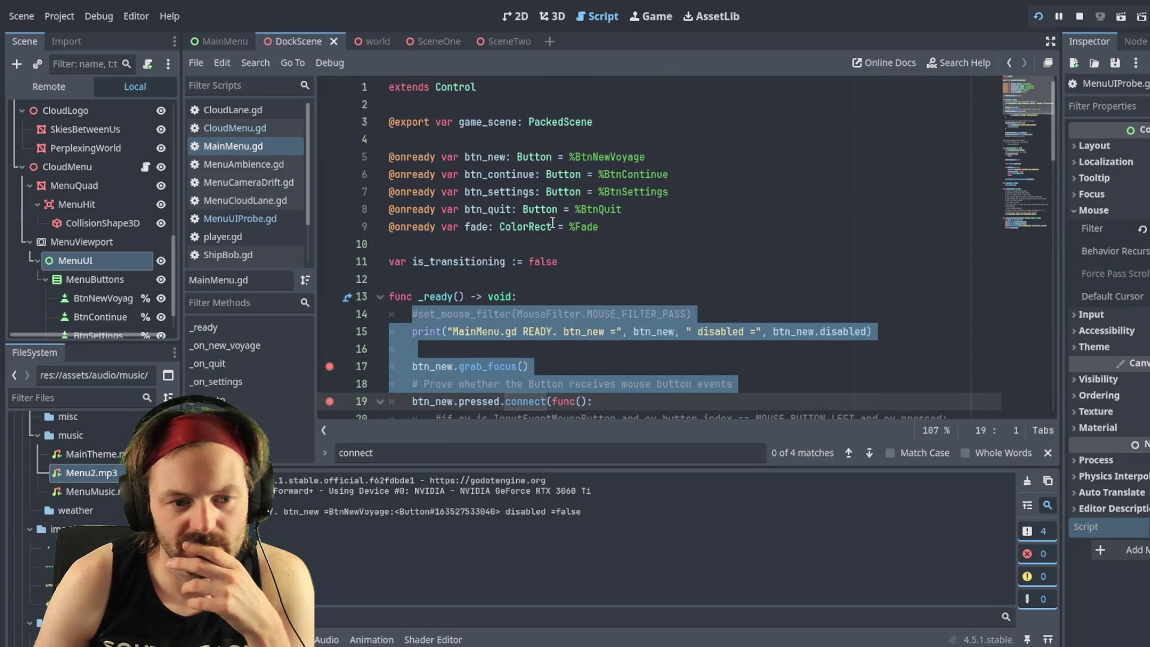
{"action": "scroll", "coordinate": [552, 223], "scroll_direction": "down", "scroll_amount": 2}
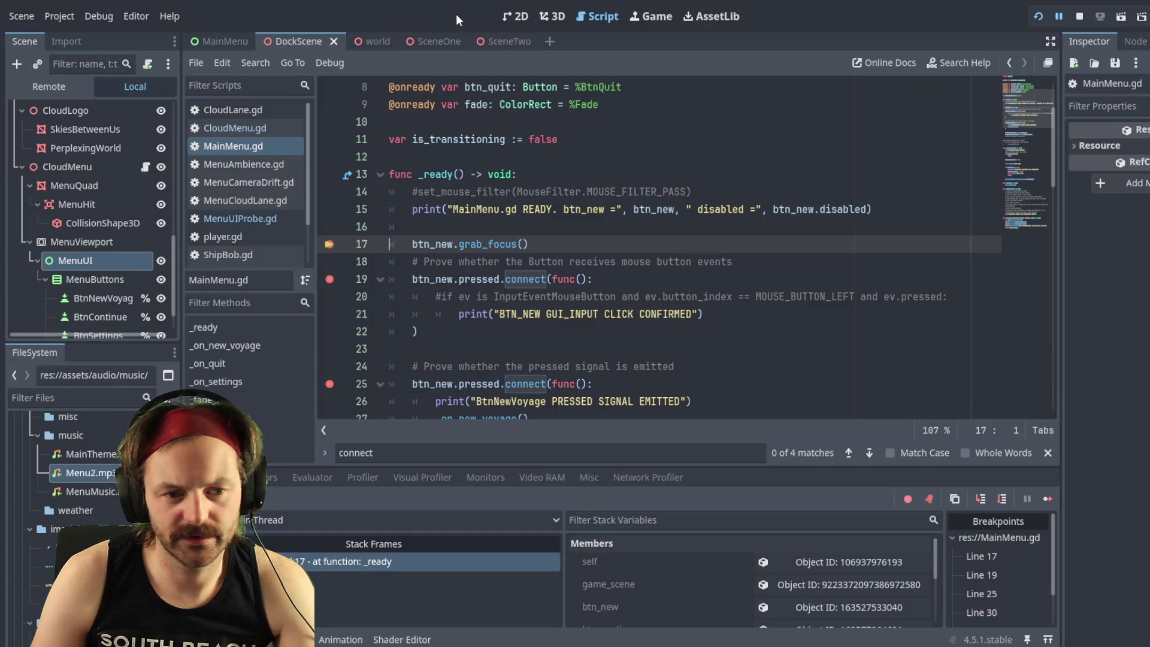
Step: Continue with F12 through the breakpoints at lines 19, 25, 30 and 31, then resume execution
{"action": "key", "text": "F12"}
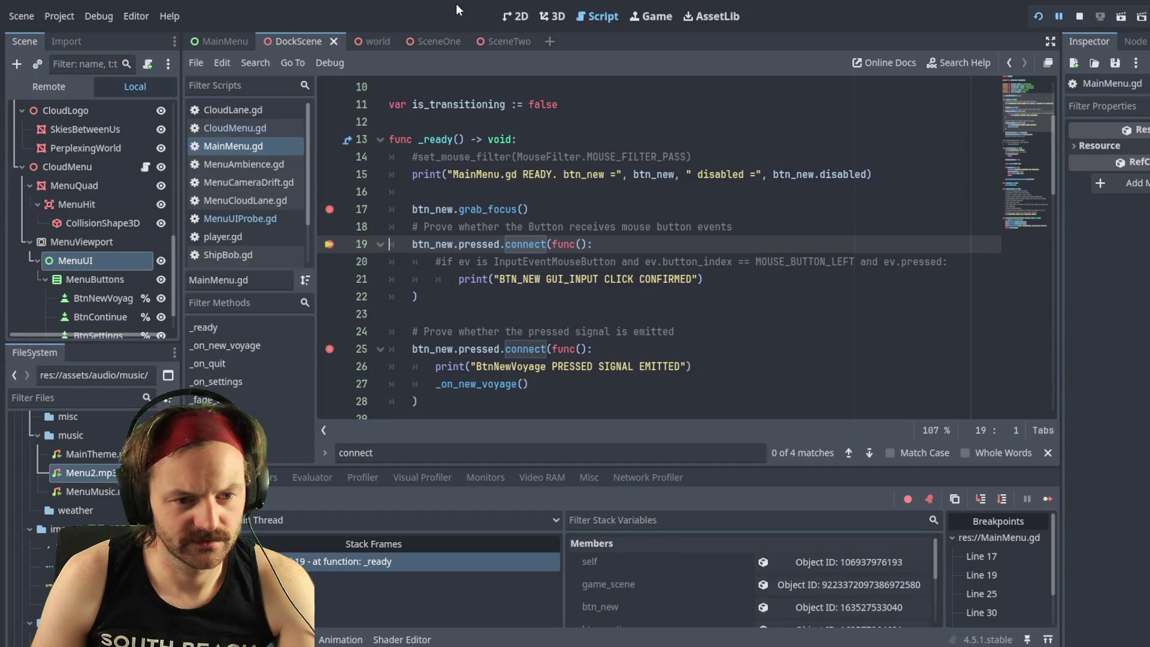
{"action": "key", "text": "F12"}
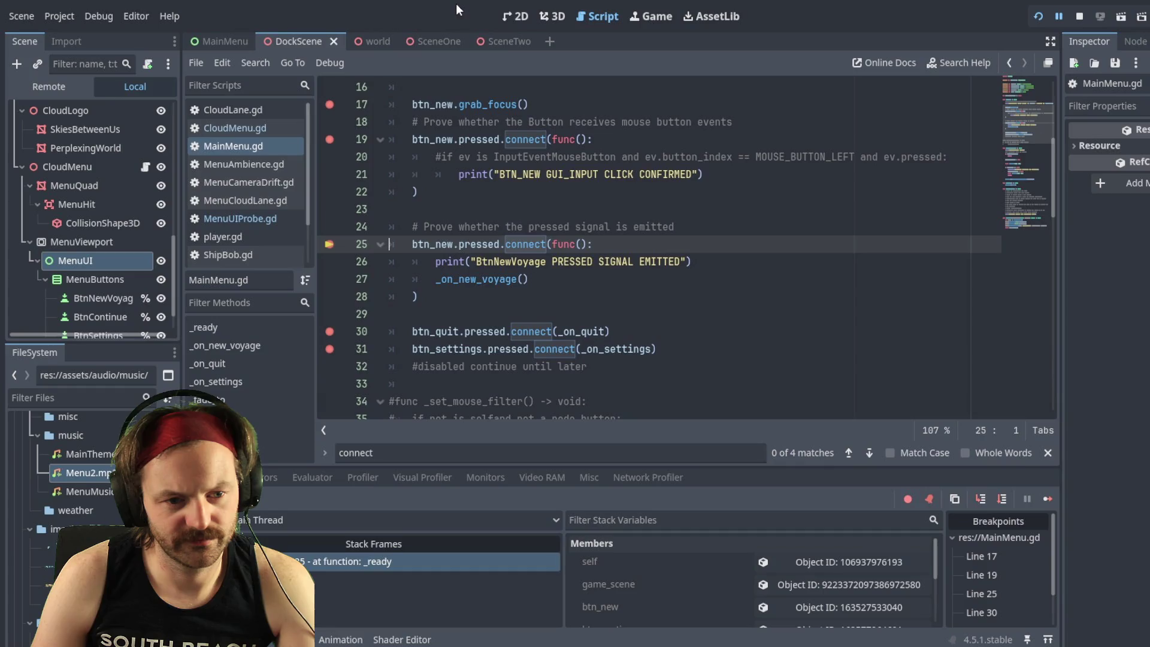
{"action": "key", "text": "F12"}
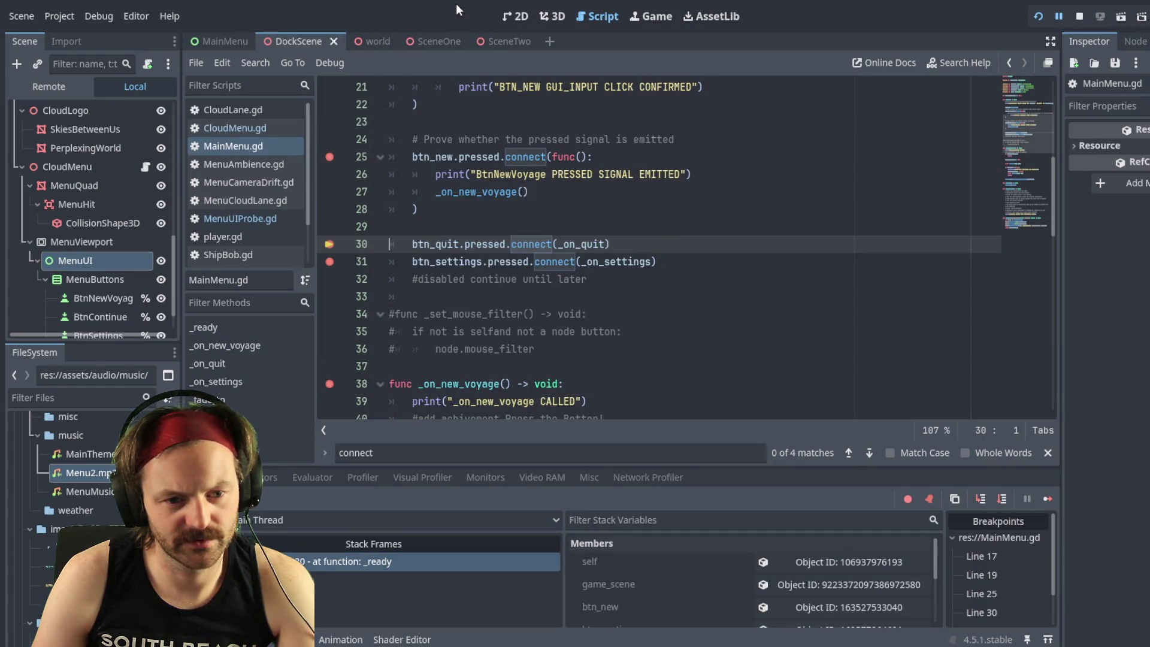
{"action": "key", "text": "F12"}
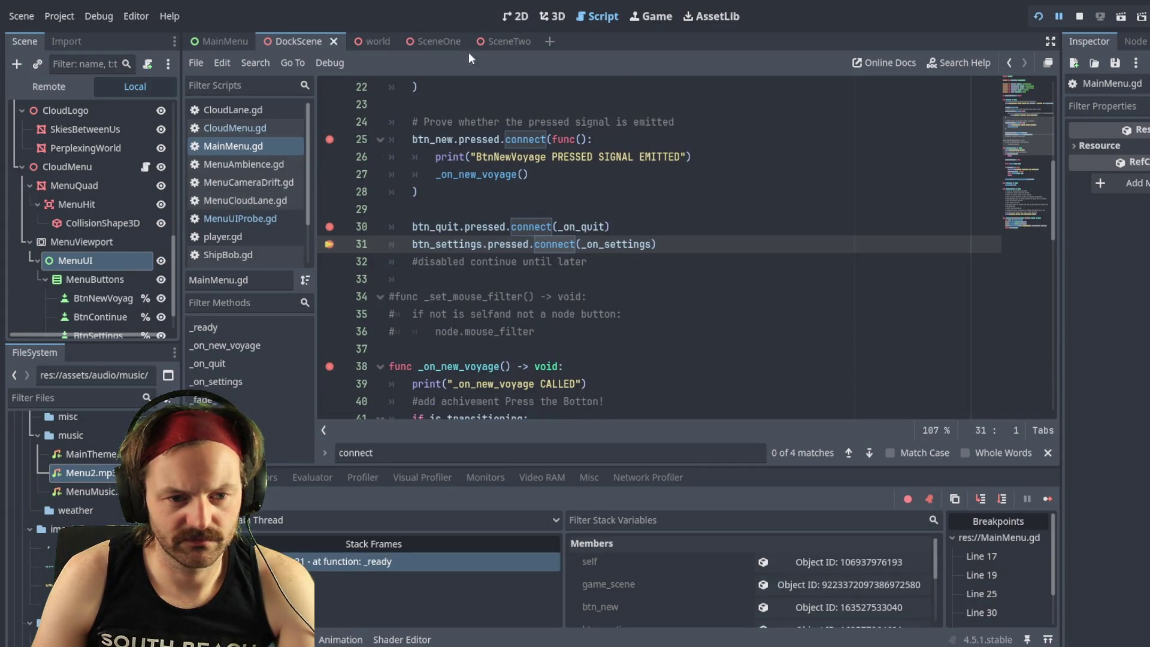
{"action": "key", "text": "F12"}
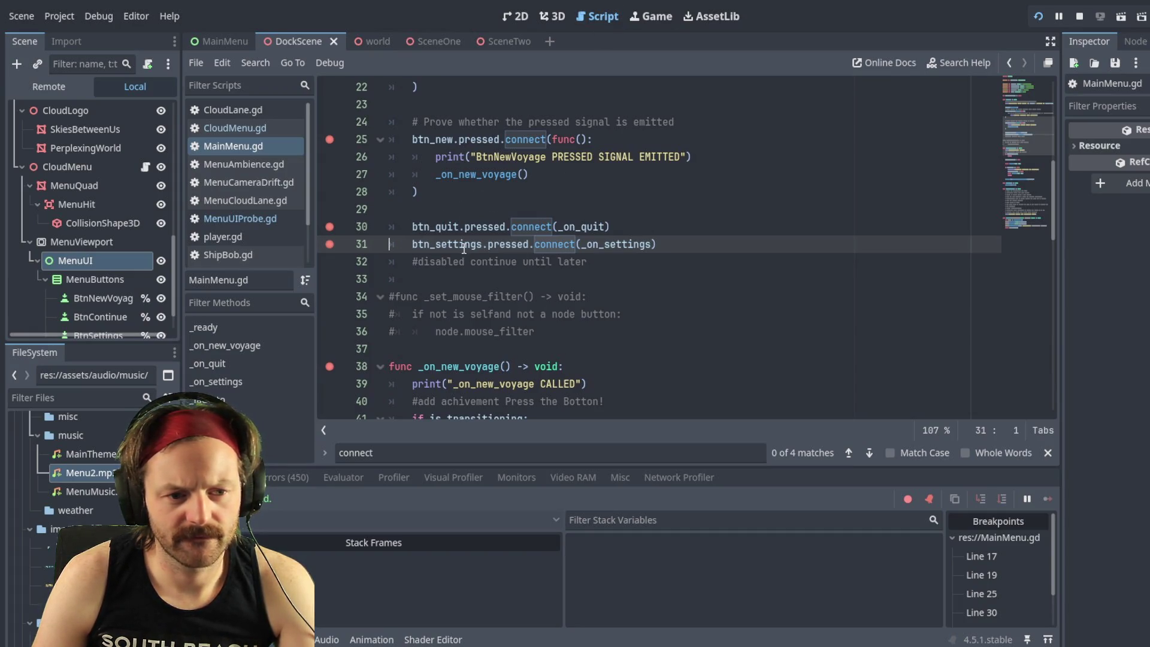
Step: Scroll through MainMenu.gd, select all its code, then place the caret on empty line 37
{"action": "scroll", "coordinate": [434, 303], "scroll_direction": "down", "scroll_amount": 1}
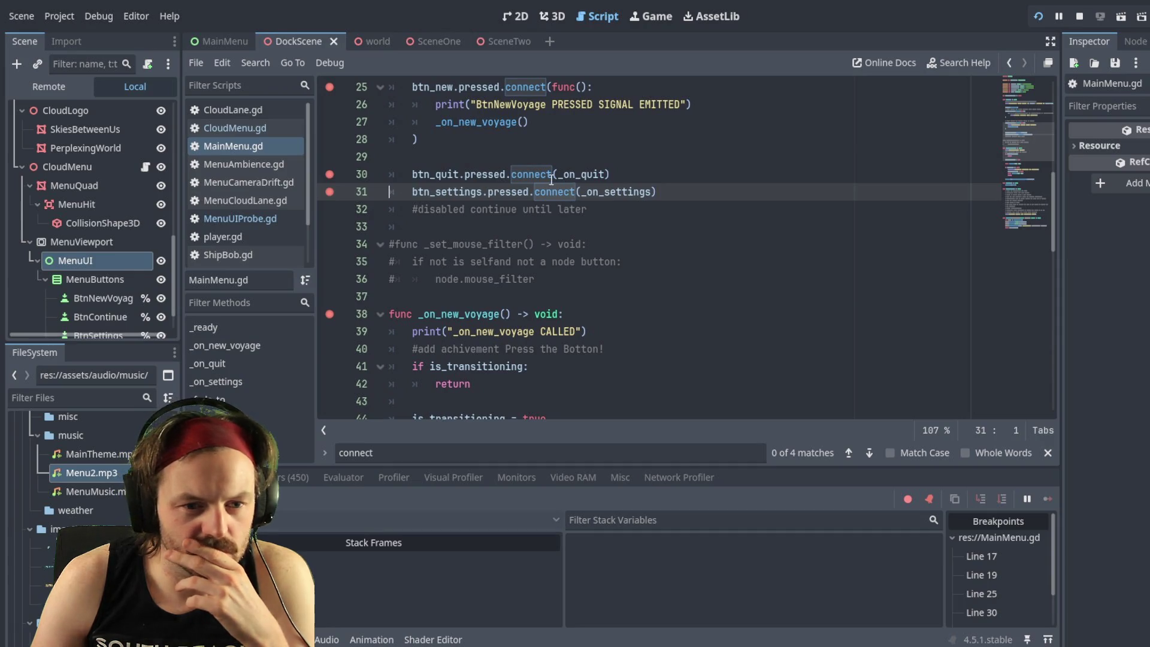
{"action": "scroll", "coordinate": [552, 179], "scroll_direction": "up", "scroll_amount": 1}
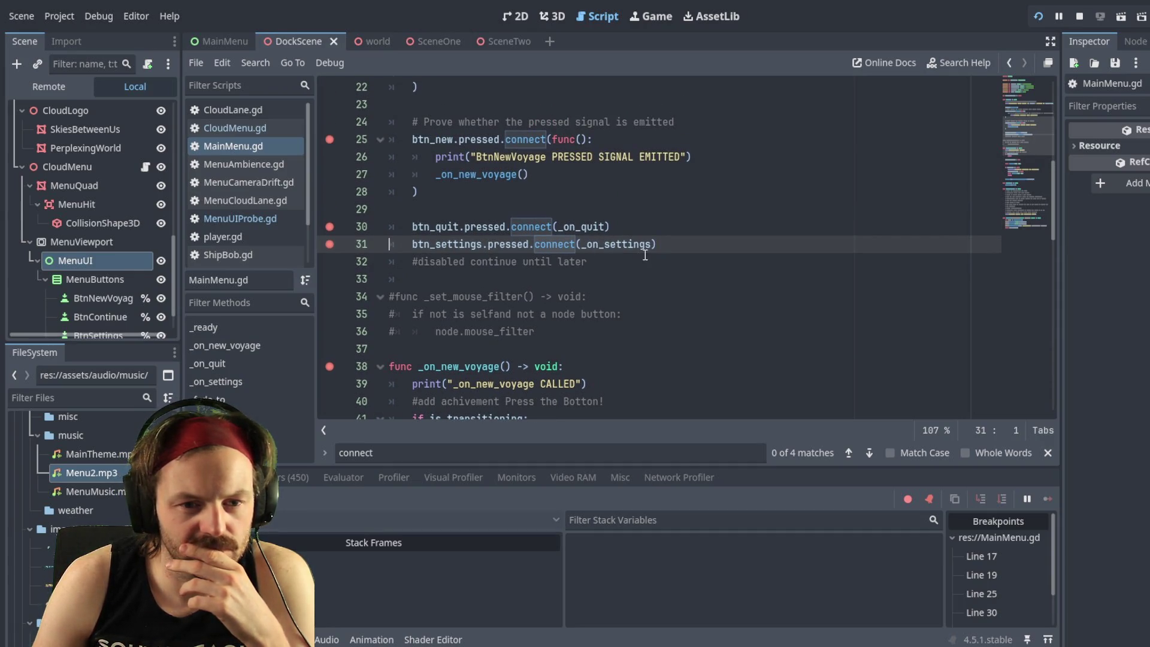
{"action": "scroll", "coordinate": [605, 237], "scroll_direction": "up", "scroll_amount": 3}
{"action": "scroll", "coordinate": [467, 302], "scroll_direction": "down", "scroll_amount": 3}
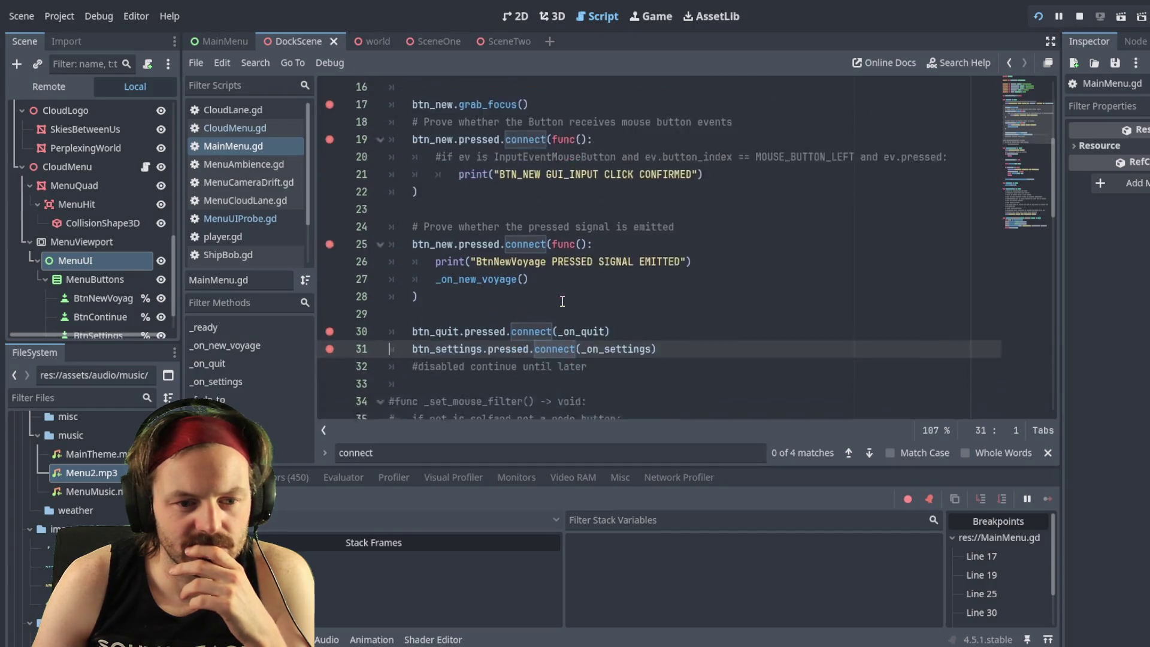
{"action": "scroll", "coordinate": [457, 283], "scroll_direction": "down", "scroll_amount": 1}
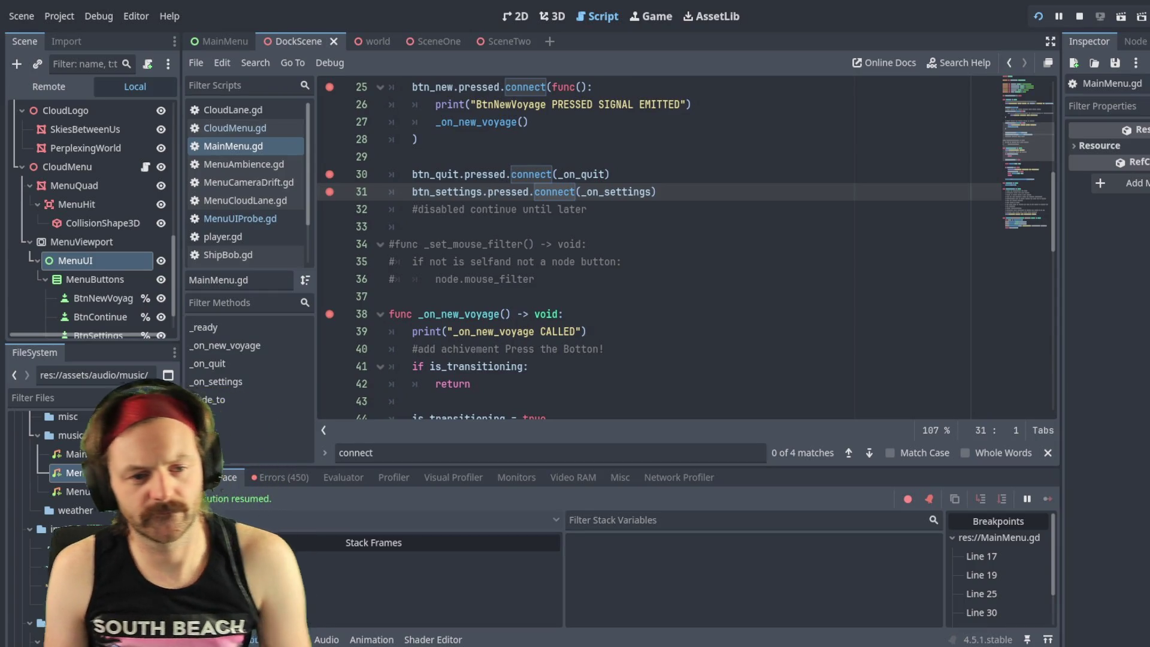
{"action": "left_click", "coordinate": [511, 262]}
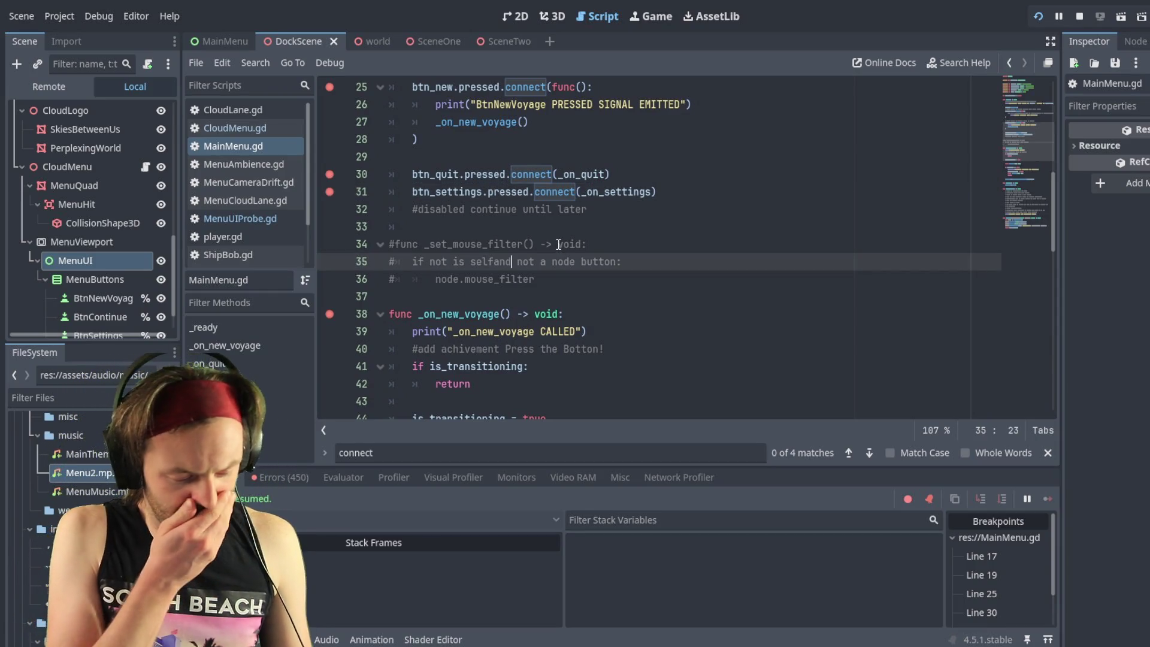
{"action": "key", "text": "ctrl+a"}
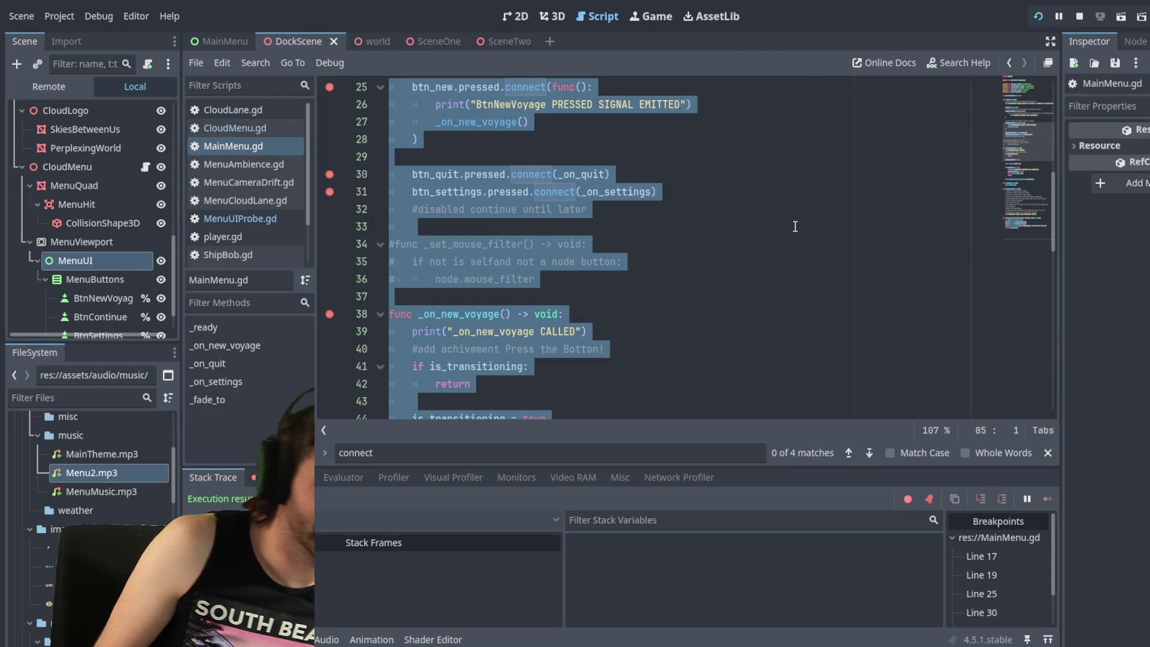
{"action": "left_click", "coordinate": [544, 331]}
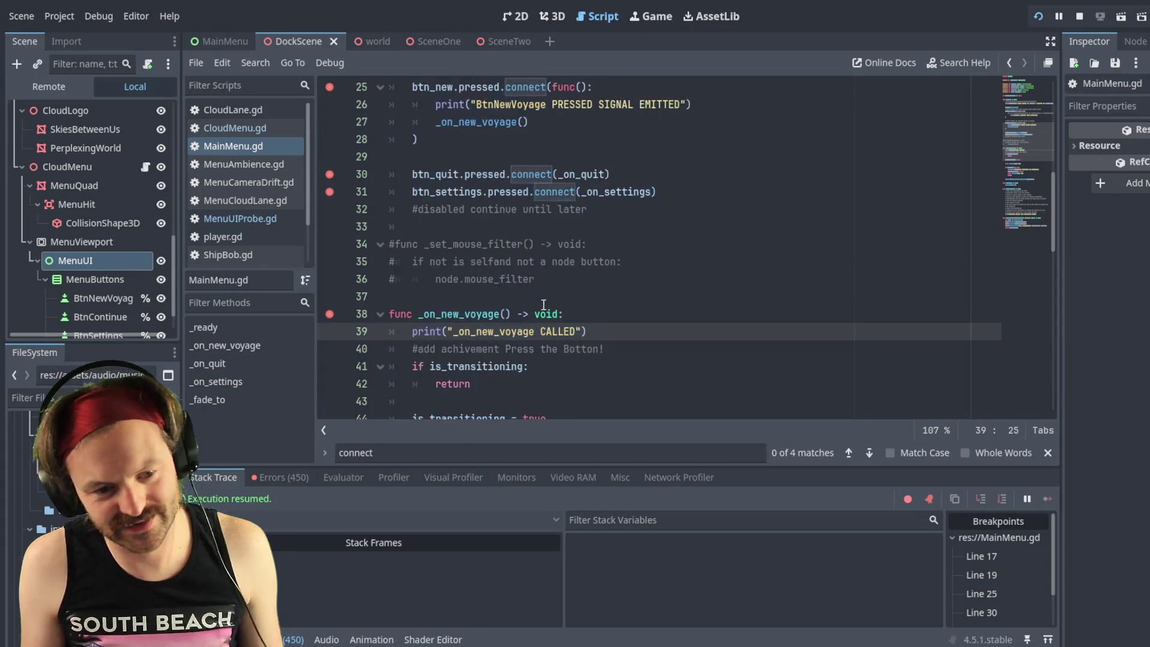
{"action": "left_click", "coordinate": [518, 299]}
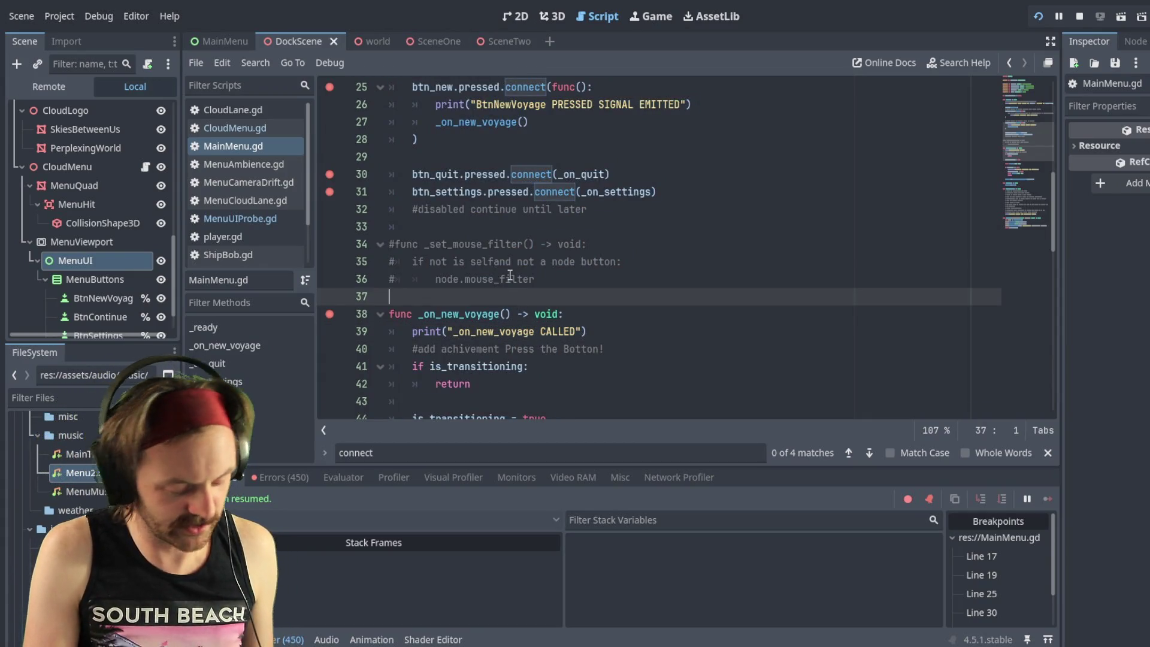